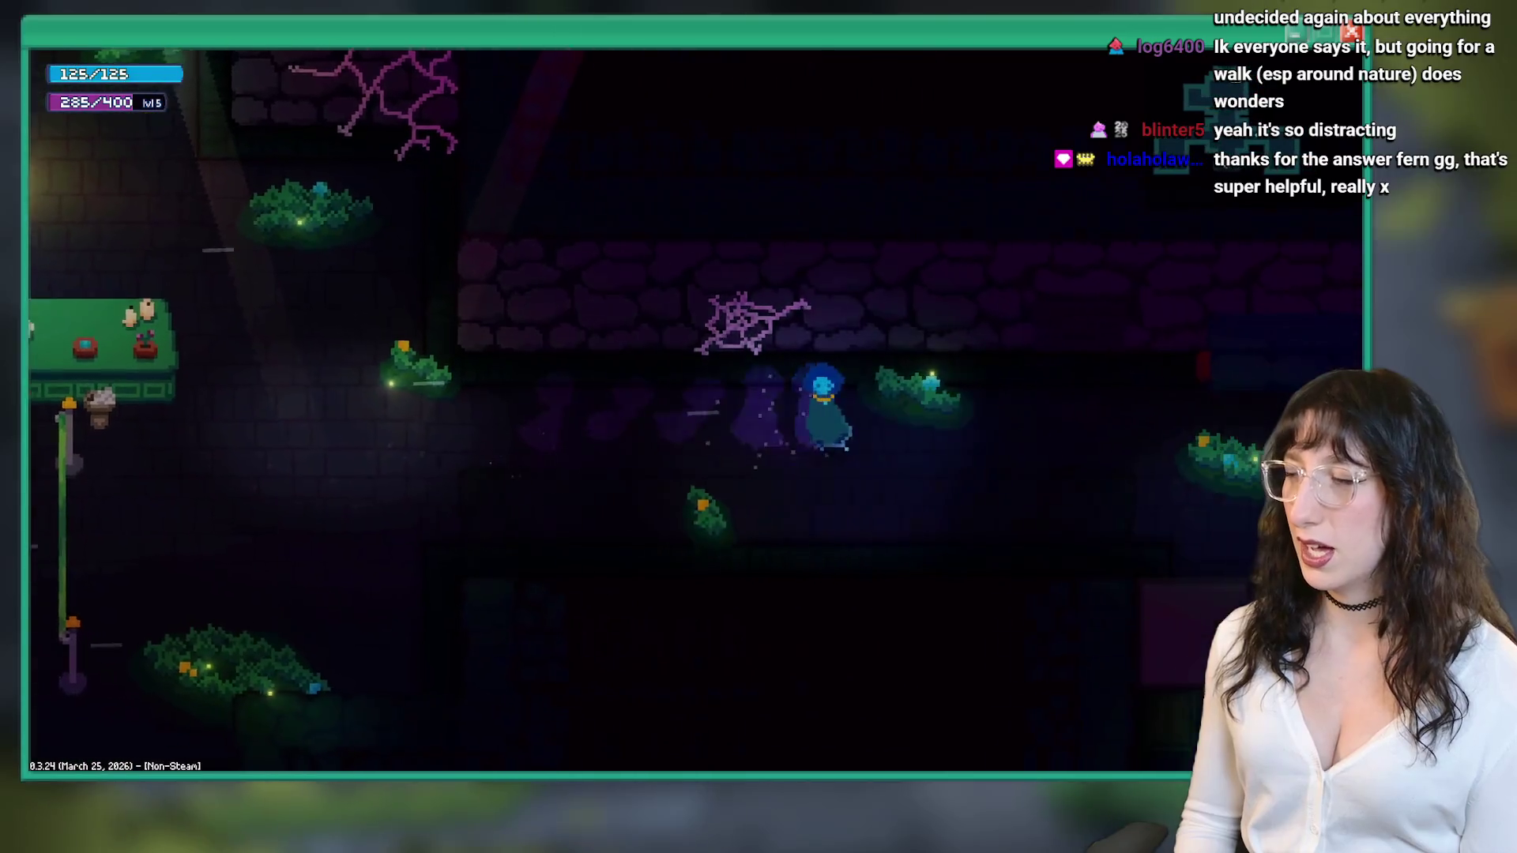
- Walk the character up into the Hit Me room and attack the dummy
key("Up")
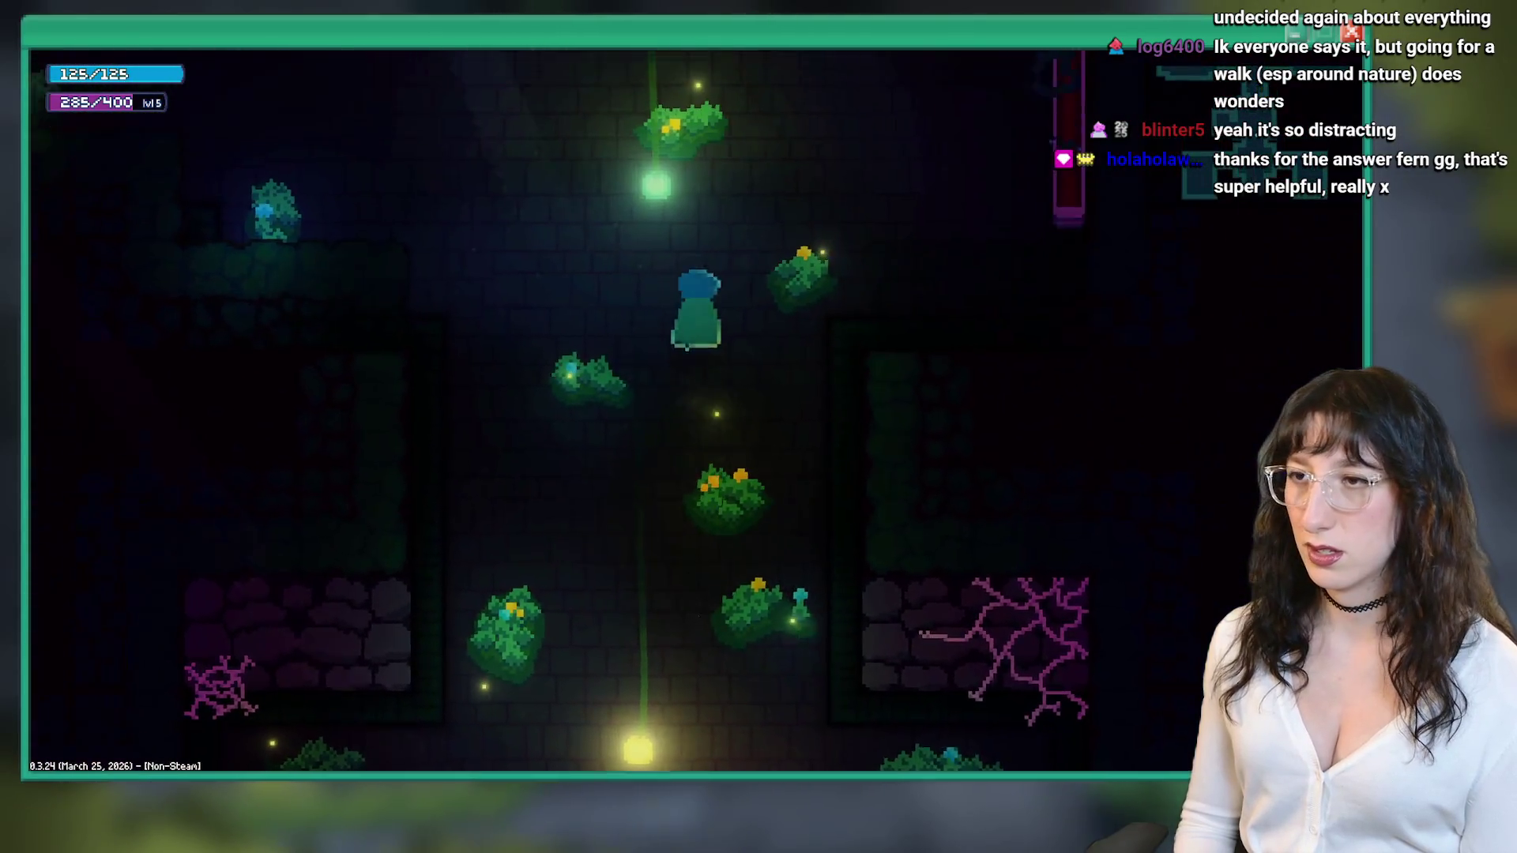
key("Up")
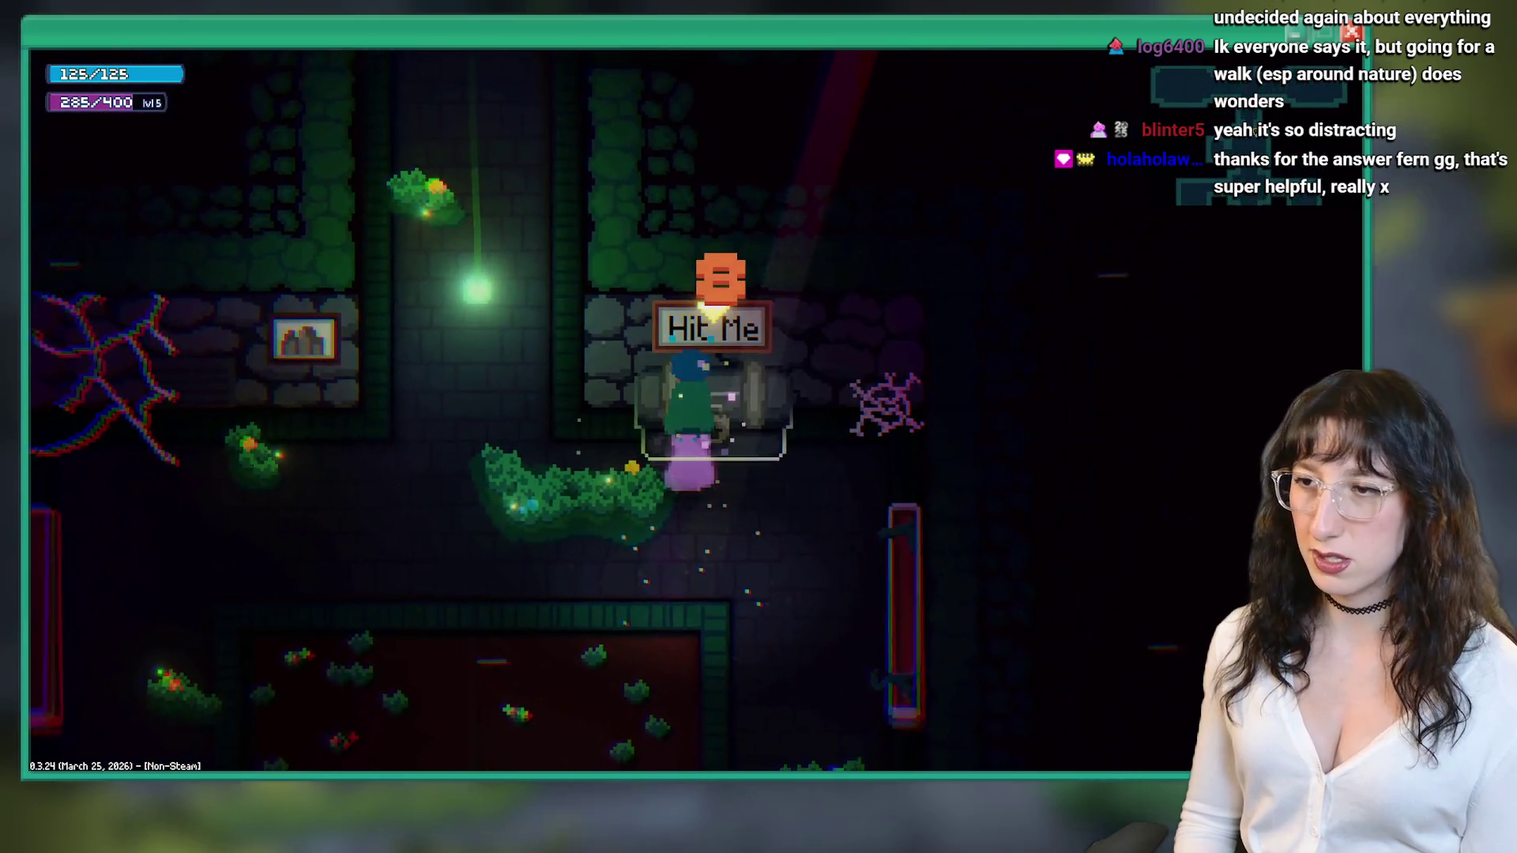
key("space")
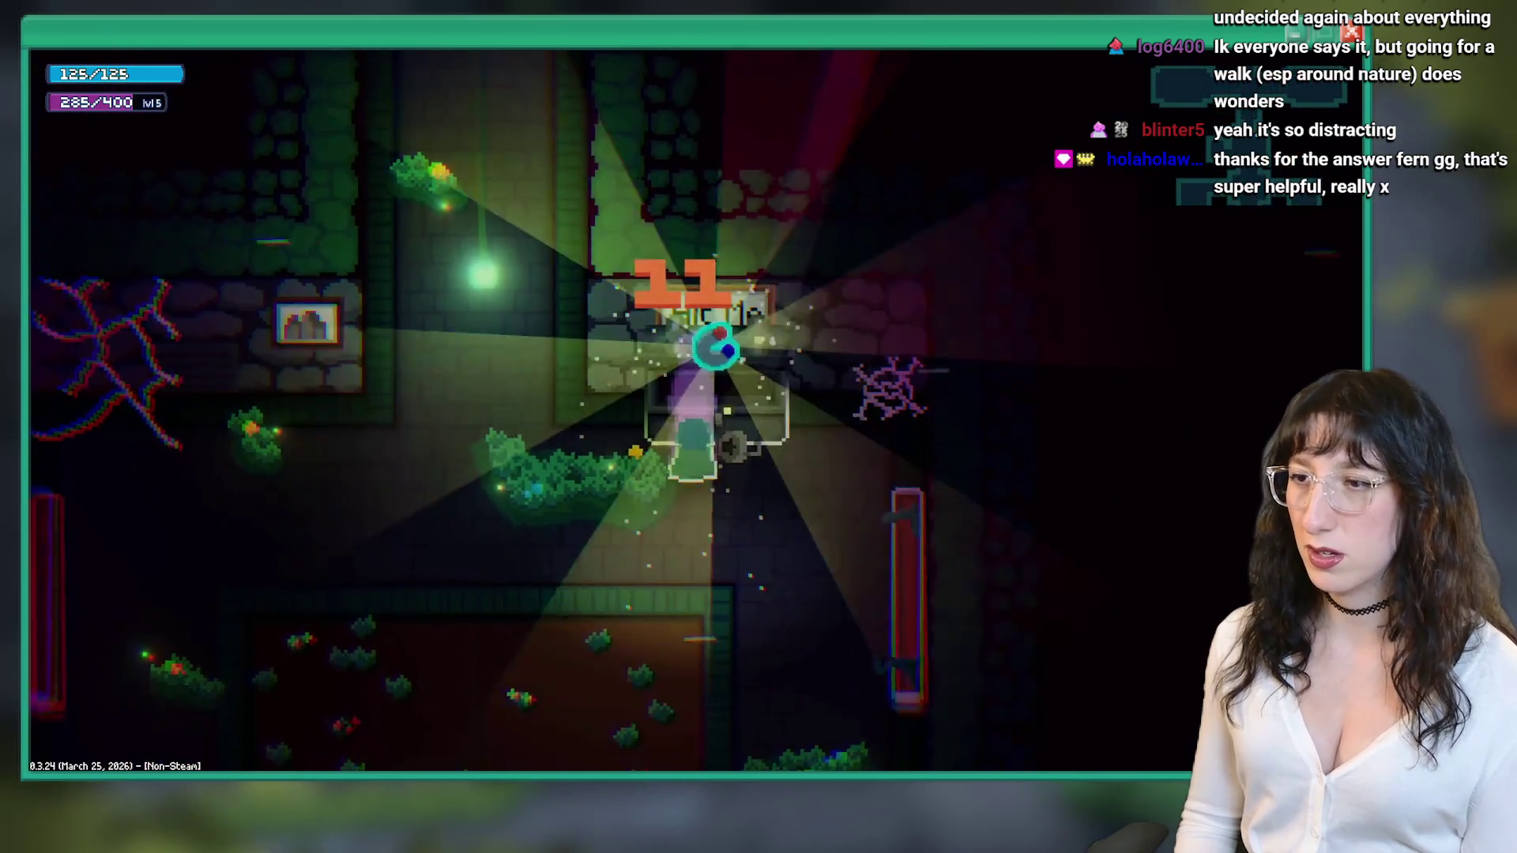
- Move the Soul Magnet between waist slots, leave it in its waist slot, then quit the game
key("Tab")
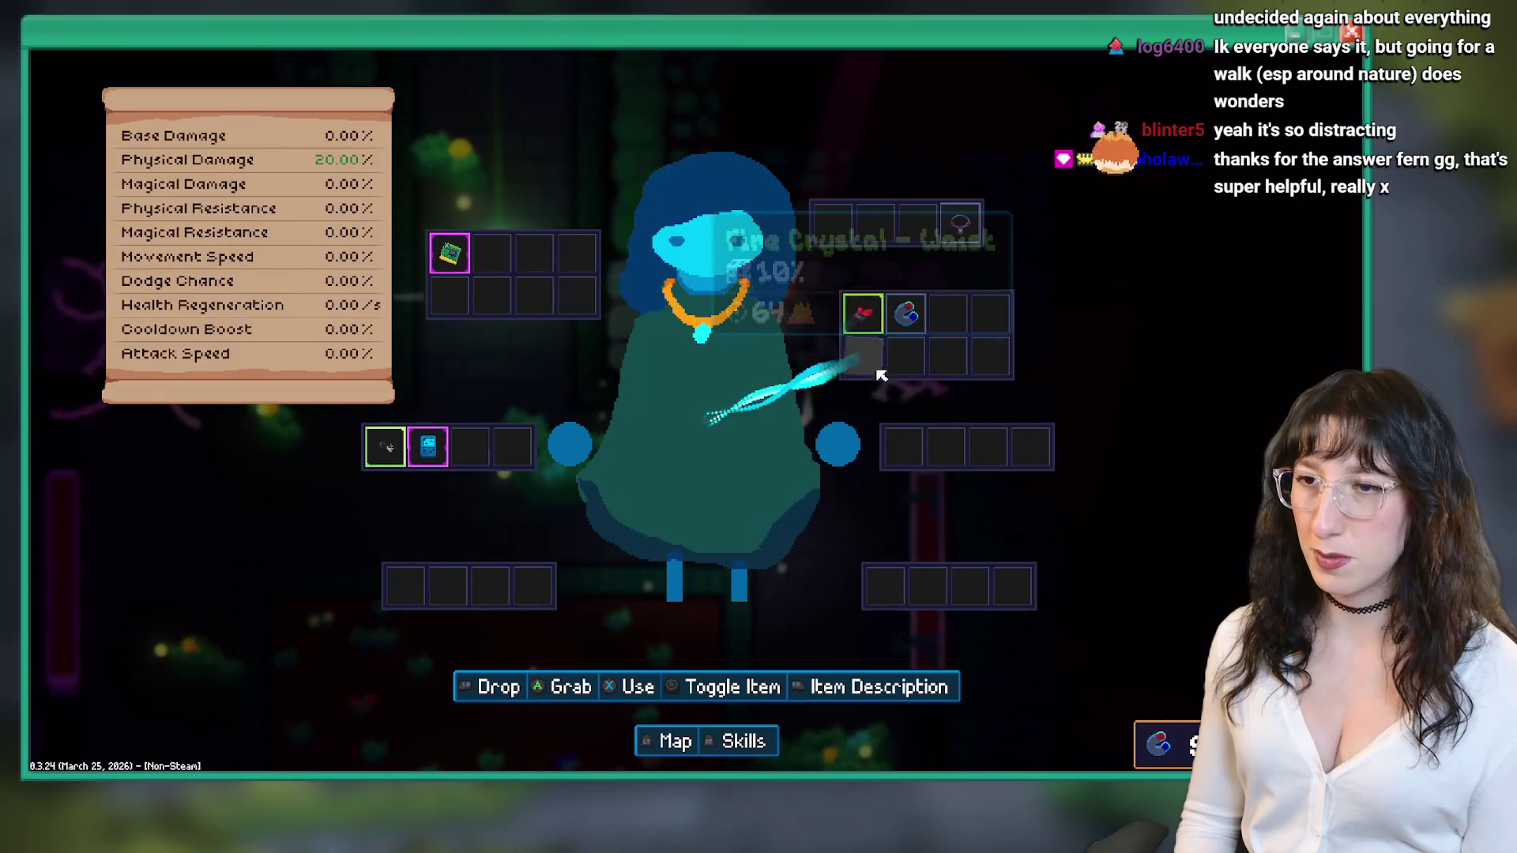
left_click(905, 309)
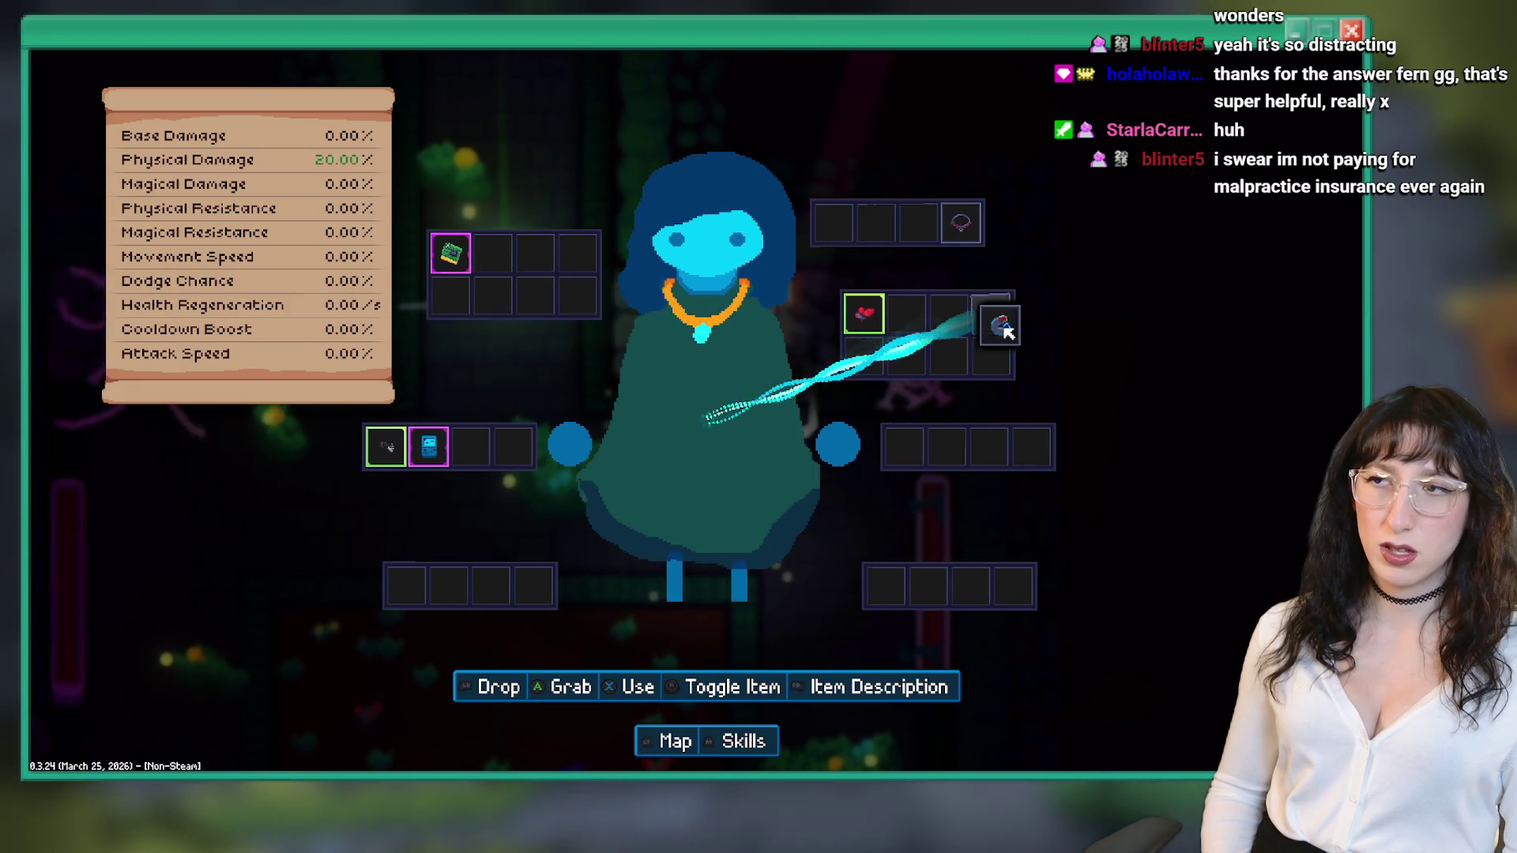
left_click(966, 333)
left_click(966, 333)
key("Tab")
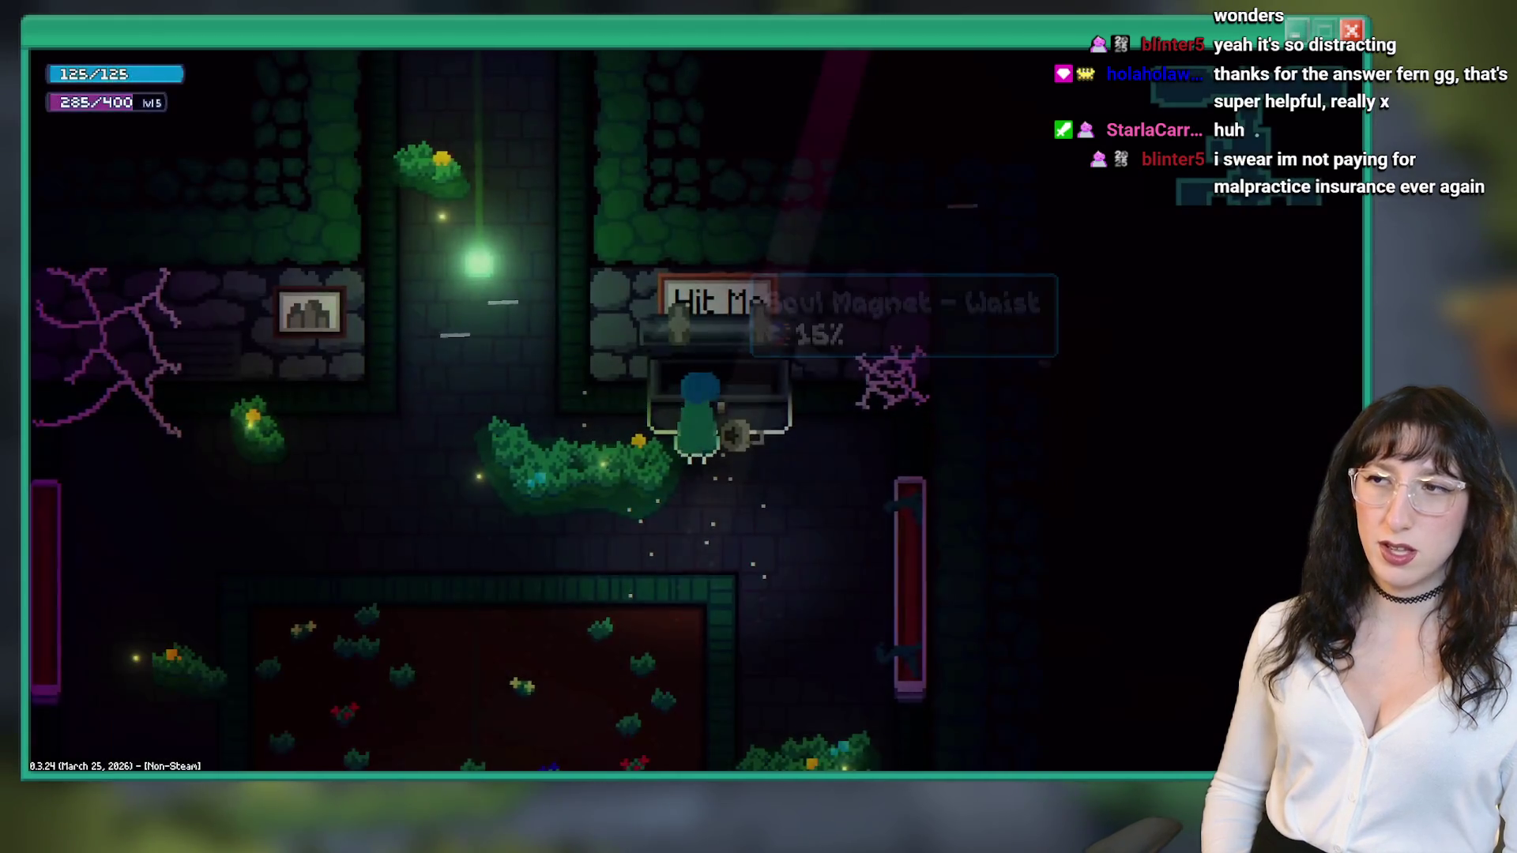
key("Tab")
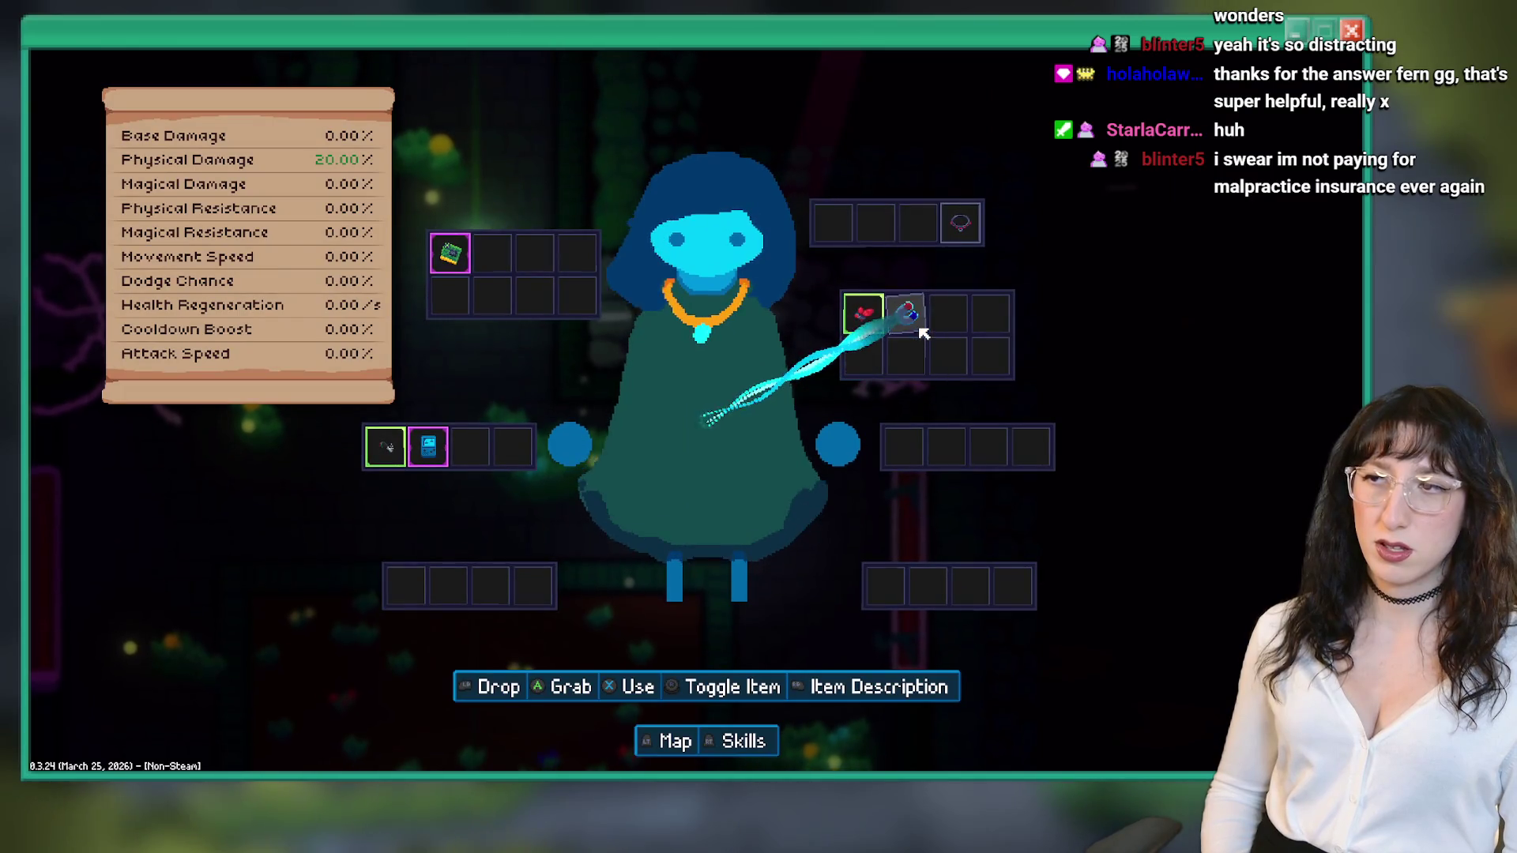
left_click(909, 317)
key("Tab")
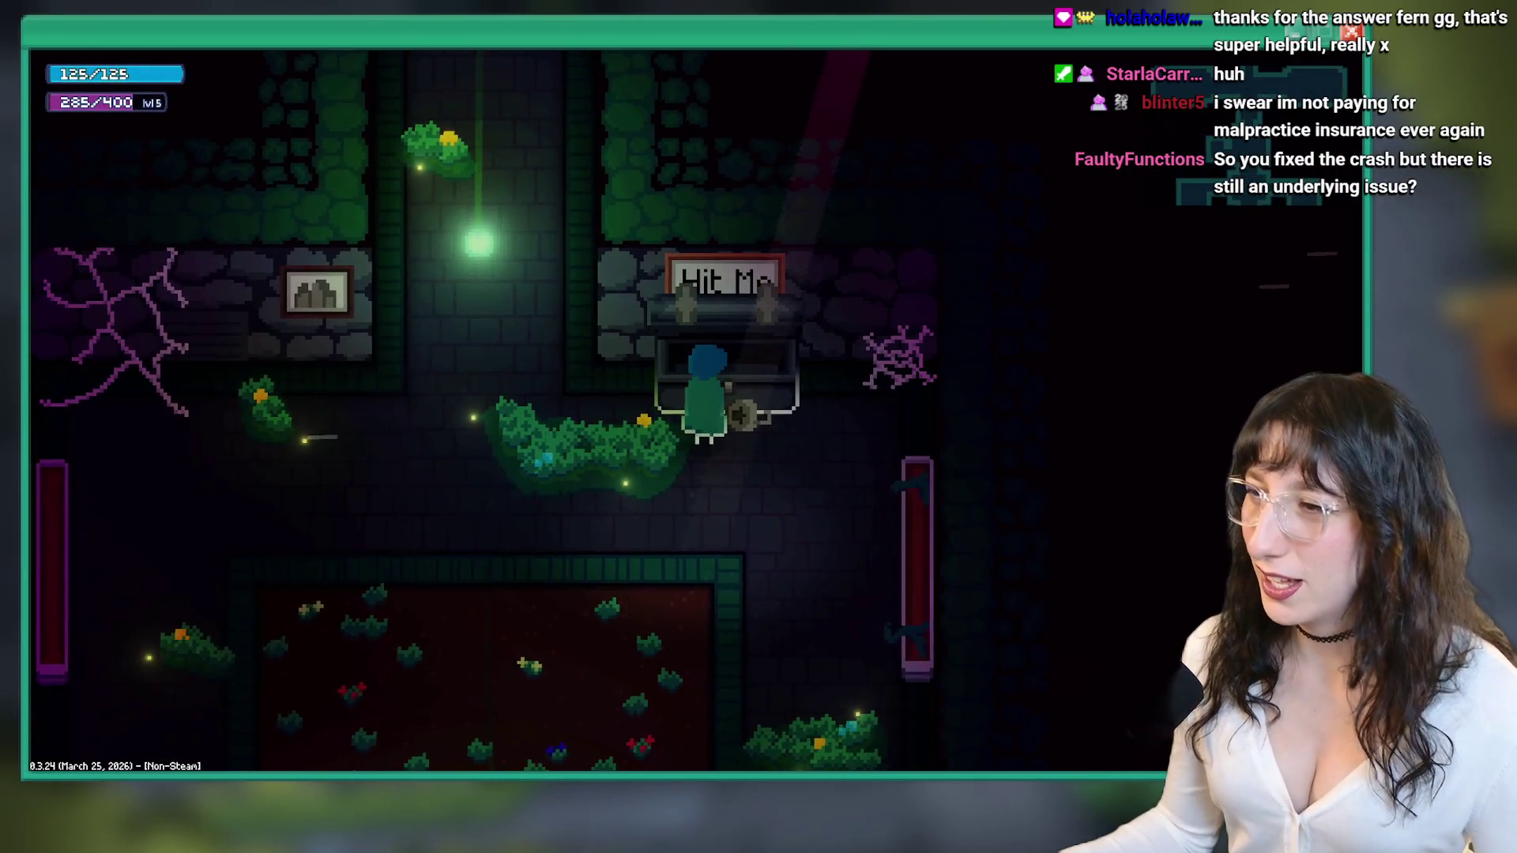
key("alt+F4")
- Open obj_menu_inventory's Create event code expanded into its own tab
scroll(600, 318, "up", 1)
scroll(600, 318, "down", 6)
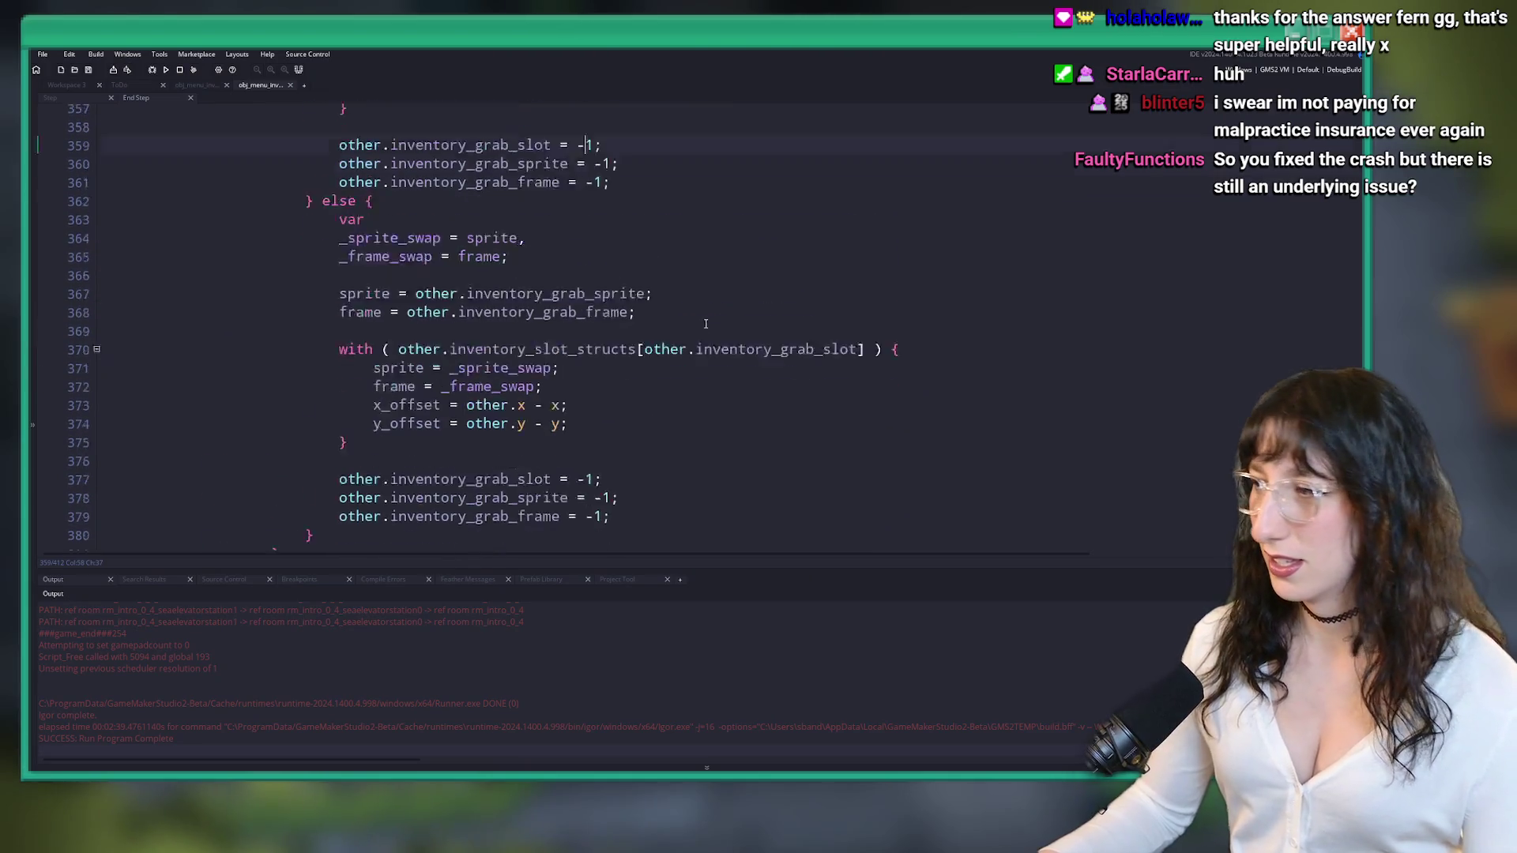
left_click(709, 384)
scroll(709, 384, "down", 2)
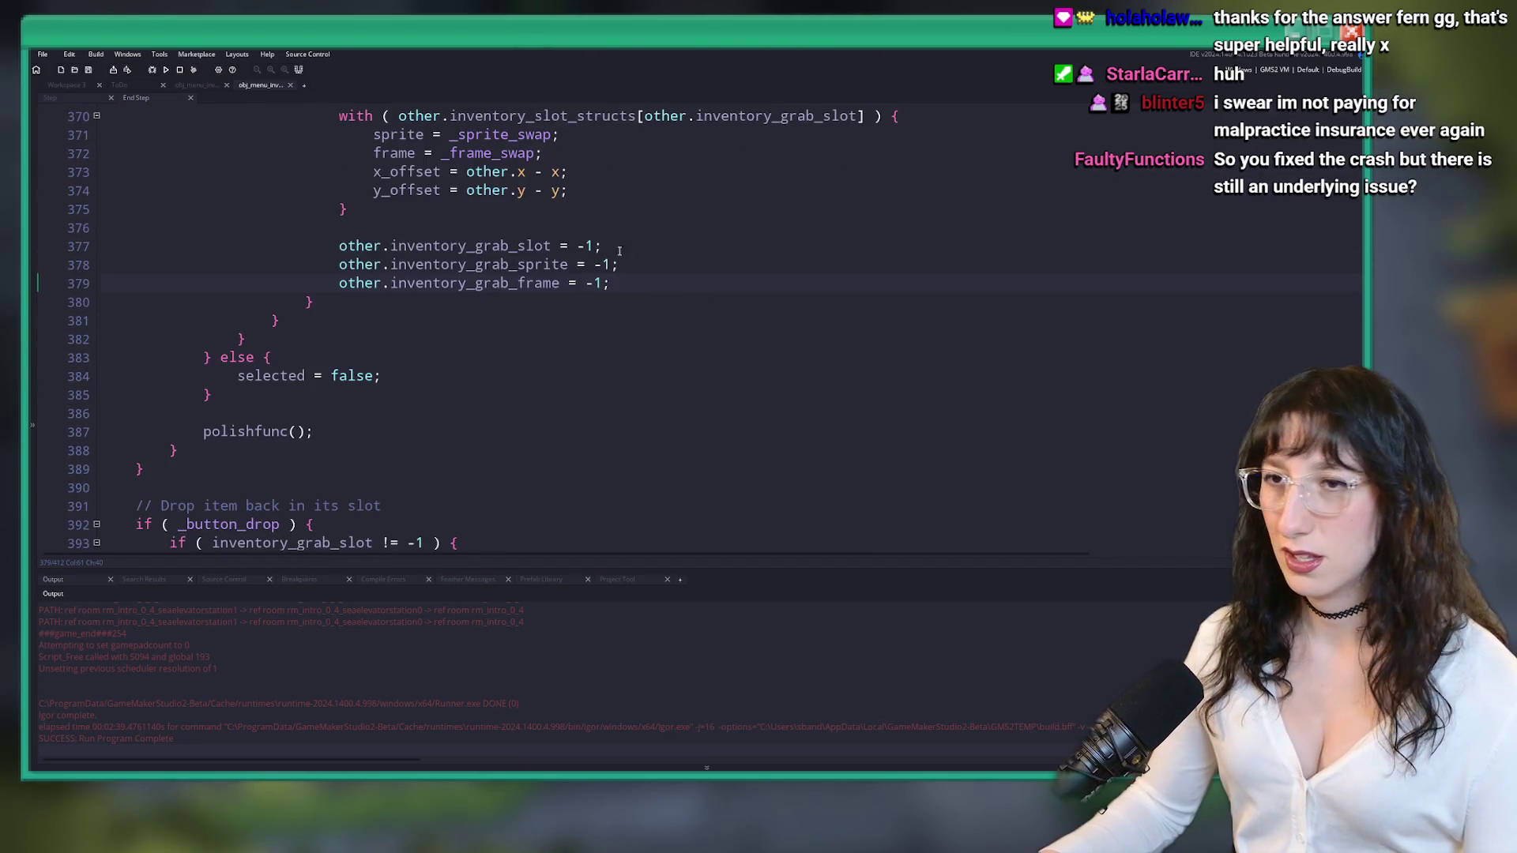
scroll(635, 257, "up", 4)
left_click(67, 85)
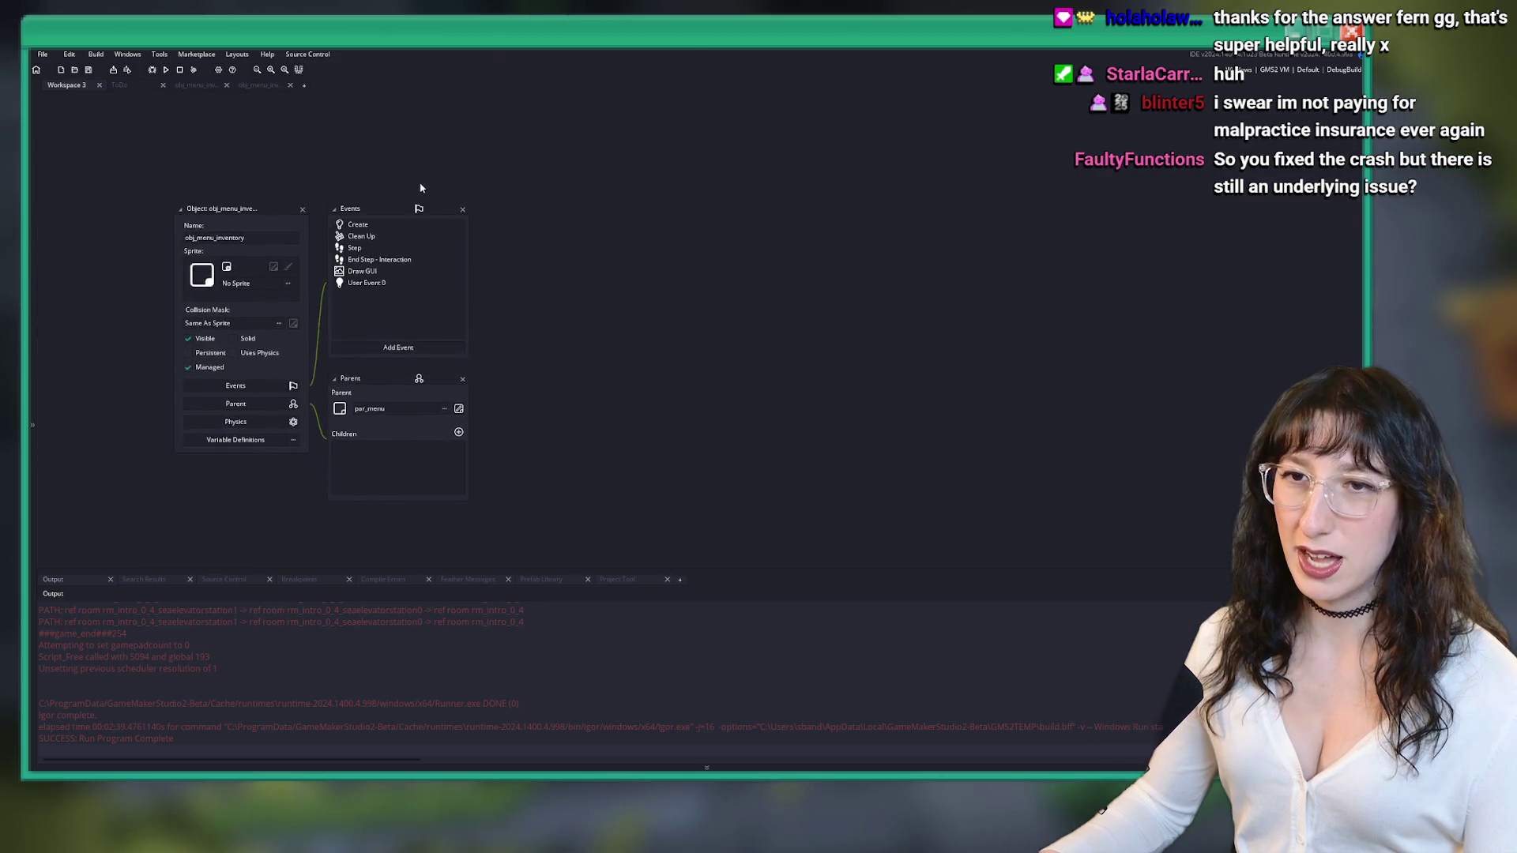
scroll(373, 209, "up", 2)
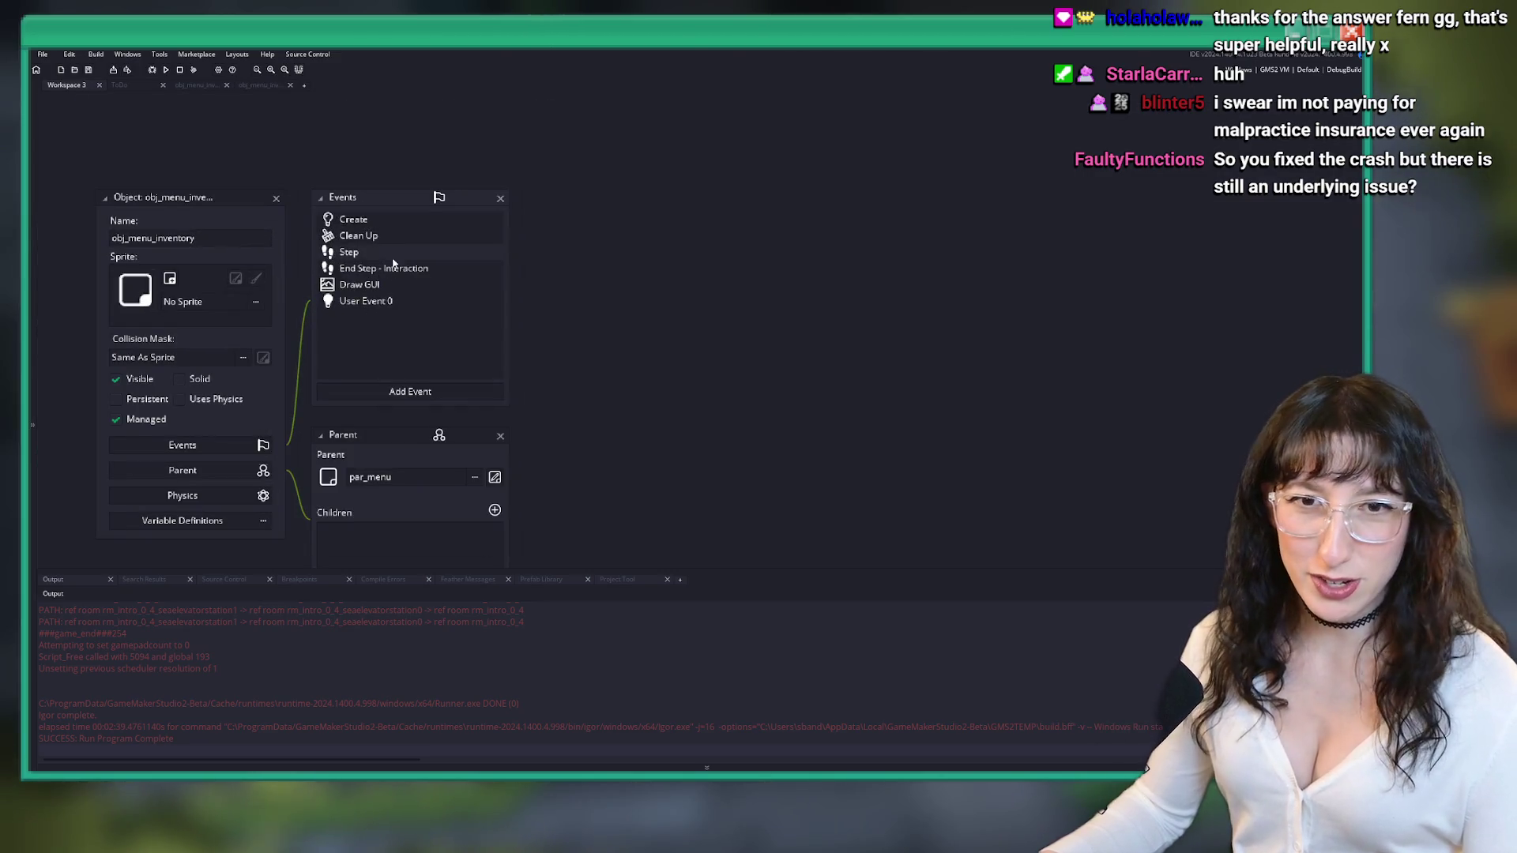
double_click(353, 220)
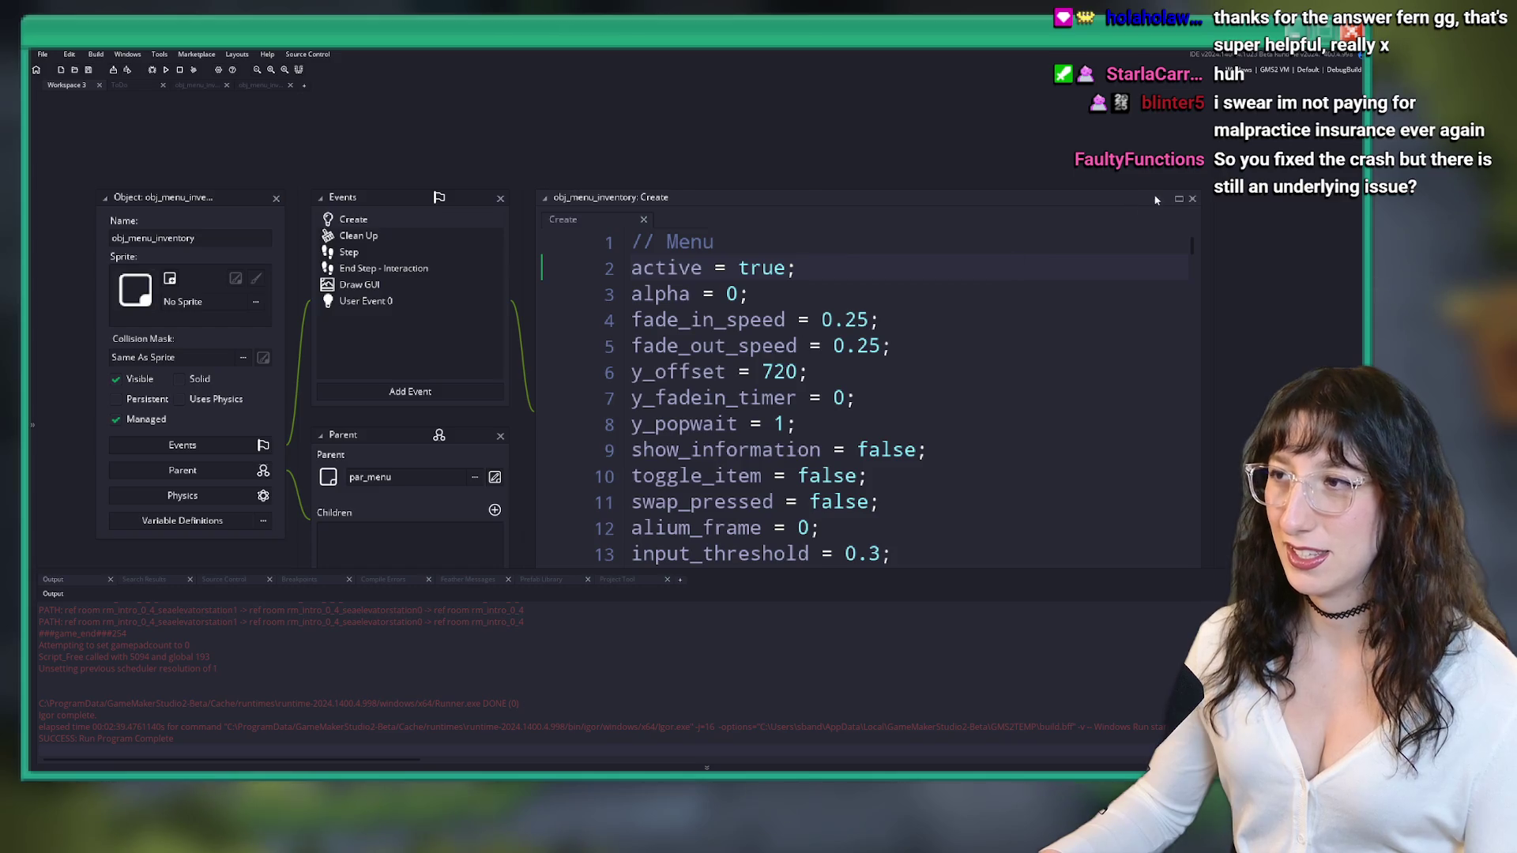
left_click(1178, 200)
- Read through the Create code, highlighting the uses of inventory_slot_structs and inventory_slot_create
scroll(282, 286, "down", 20)
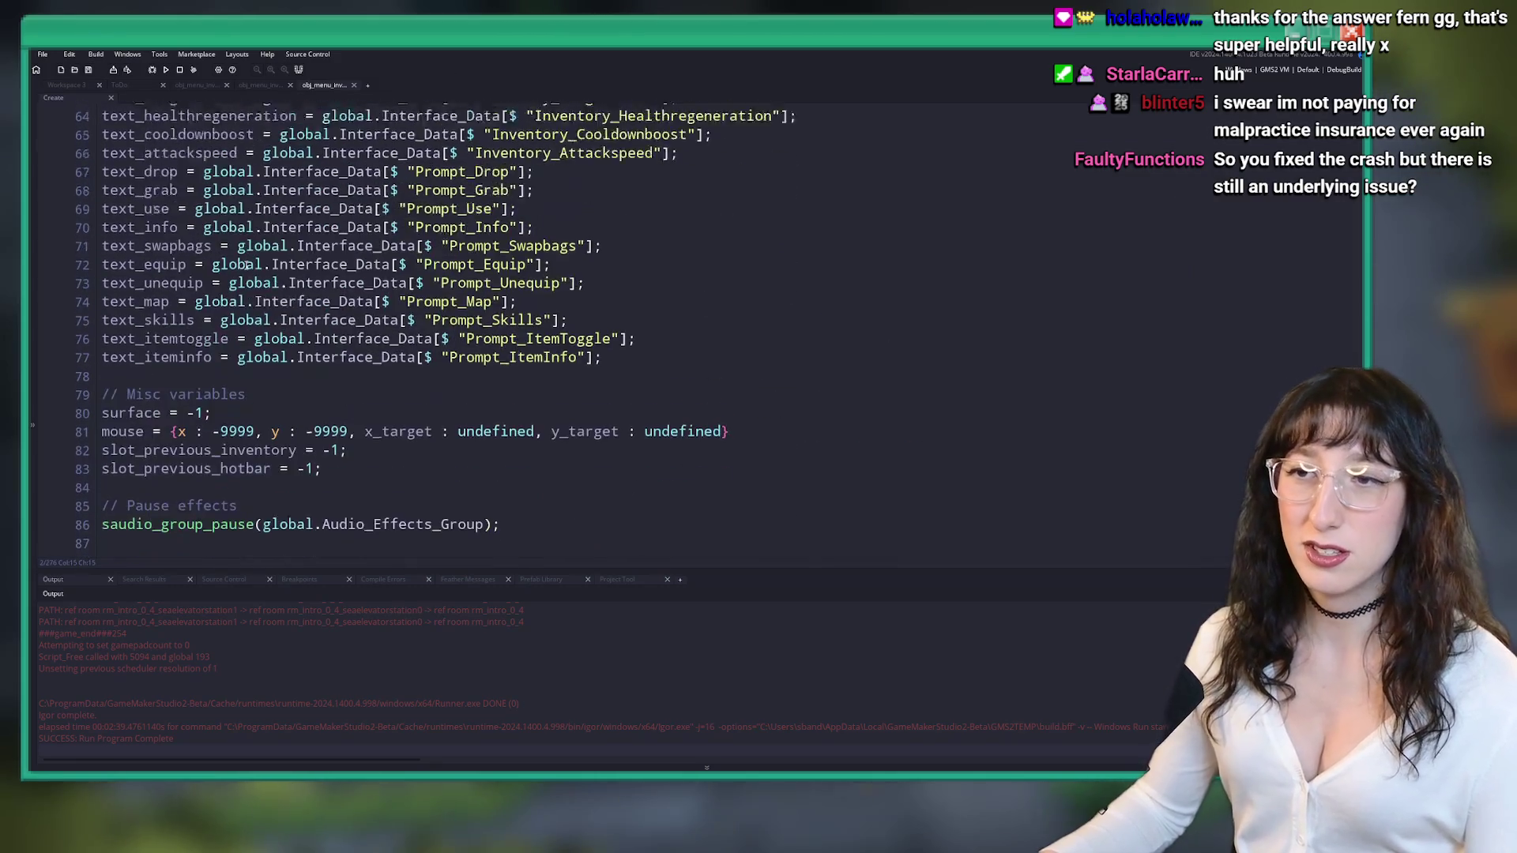
scroll(298, 246, "down", 5)
scroll(132, 229, "up", 3)
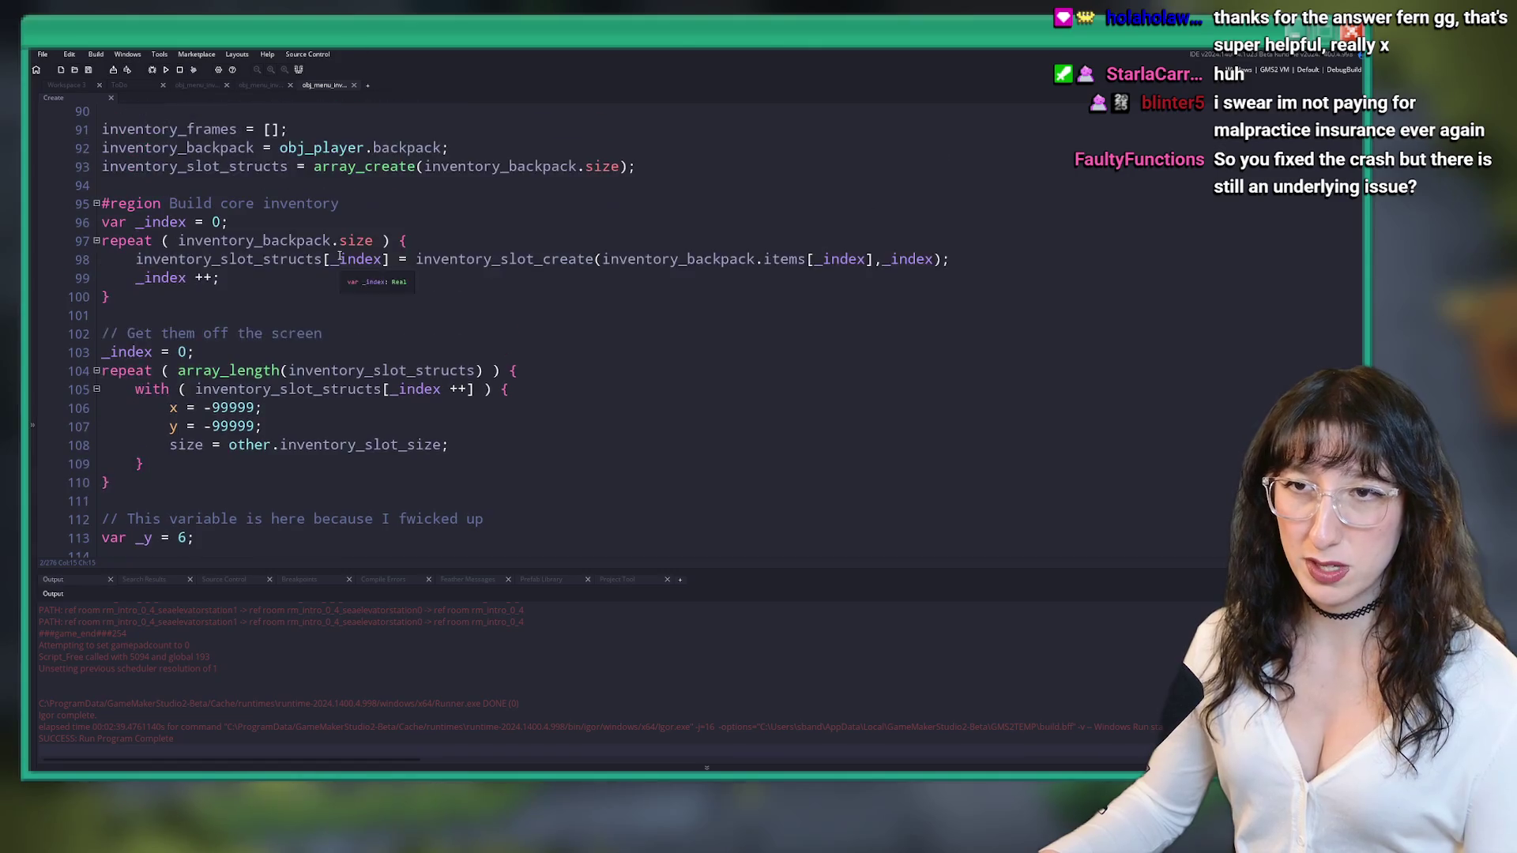
double_click(132, 229)
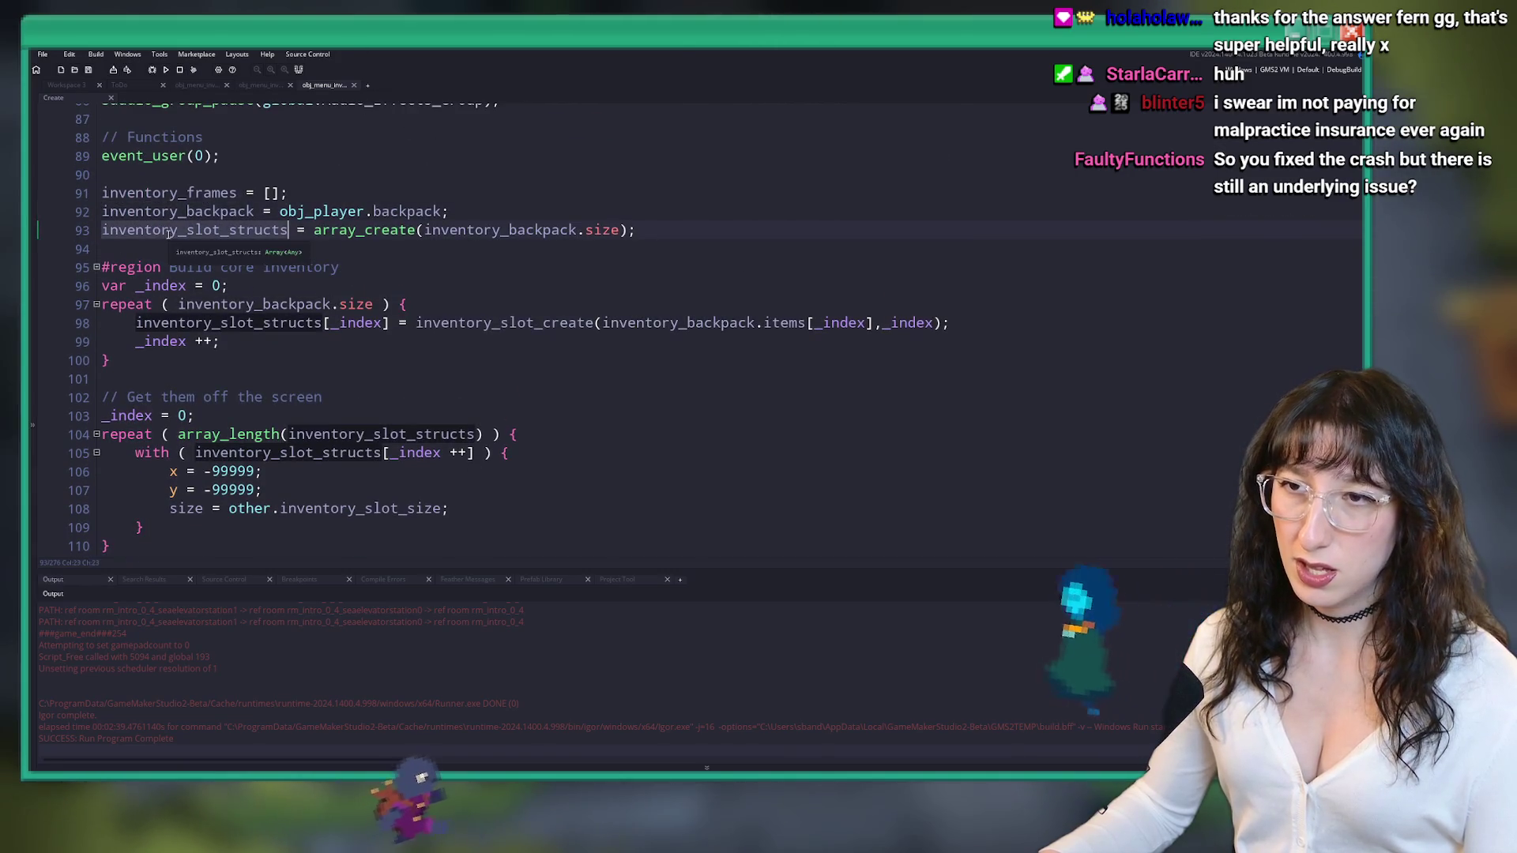
double_click(567, 323)
scroll(474, 277, "down", 2)
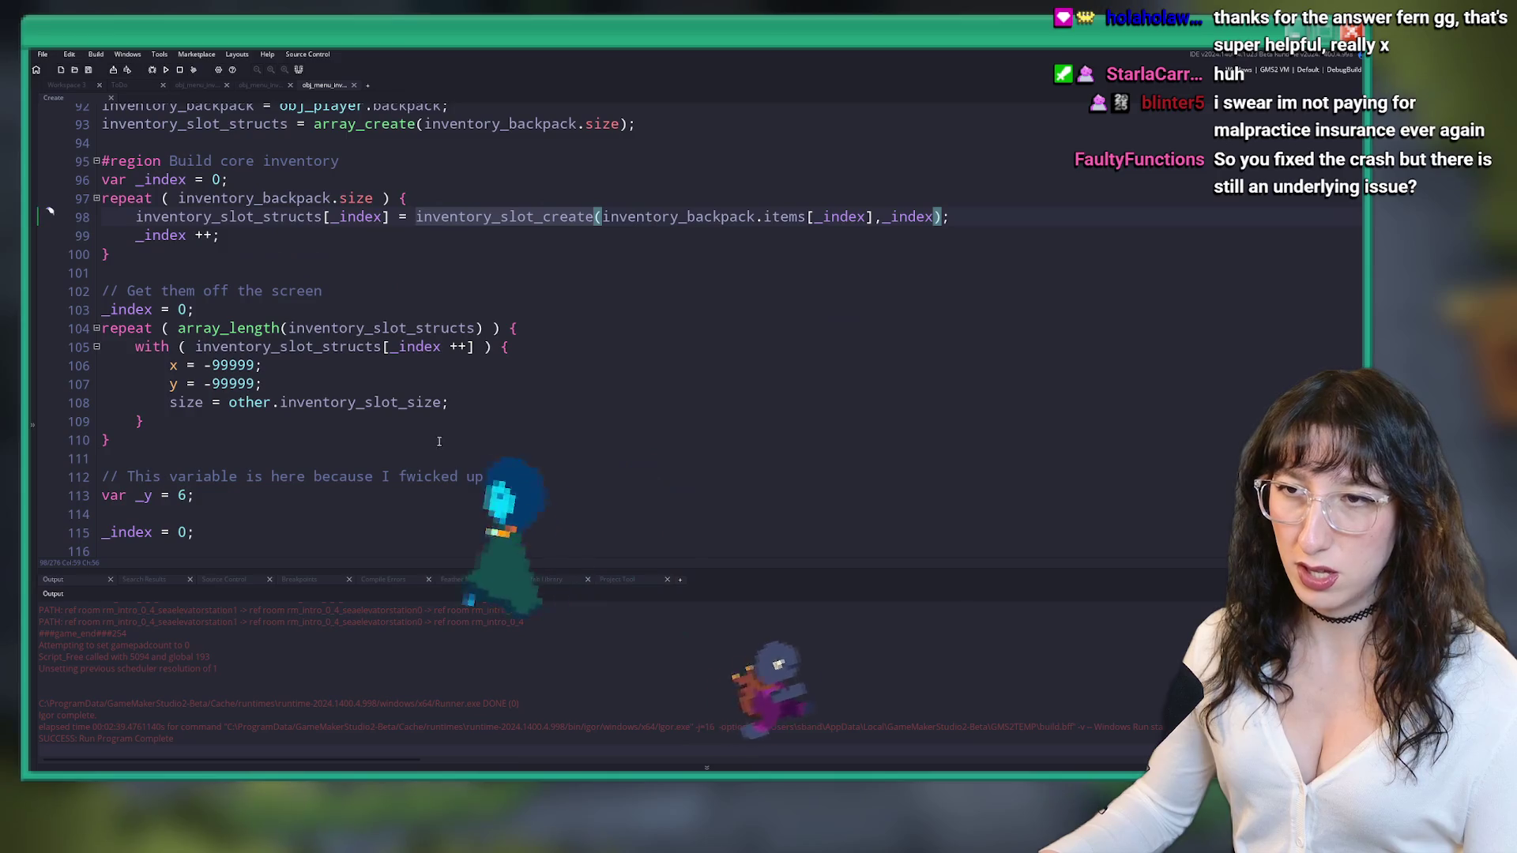
scroll(463, 260, "down", 11)
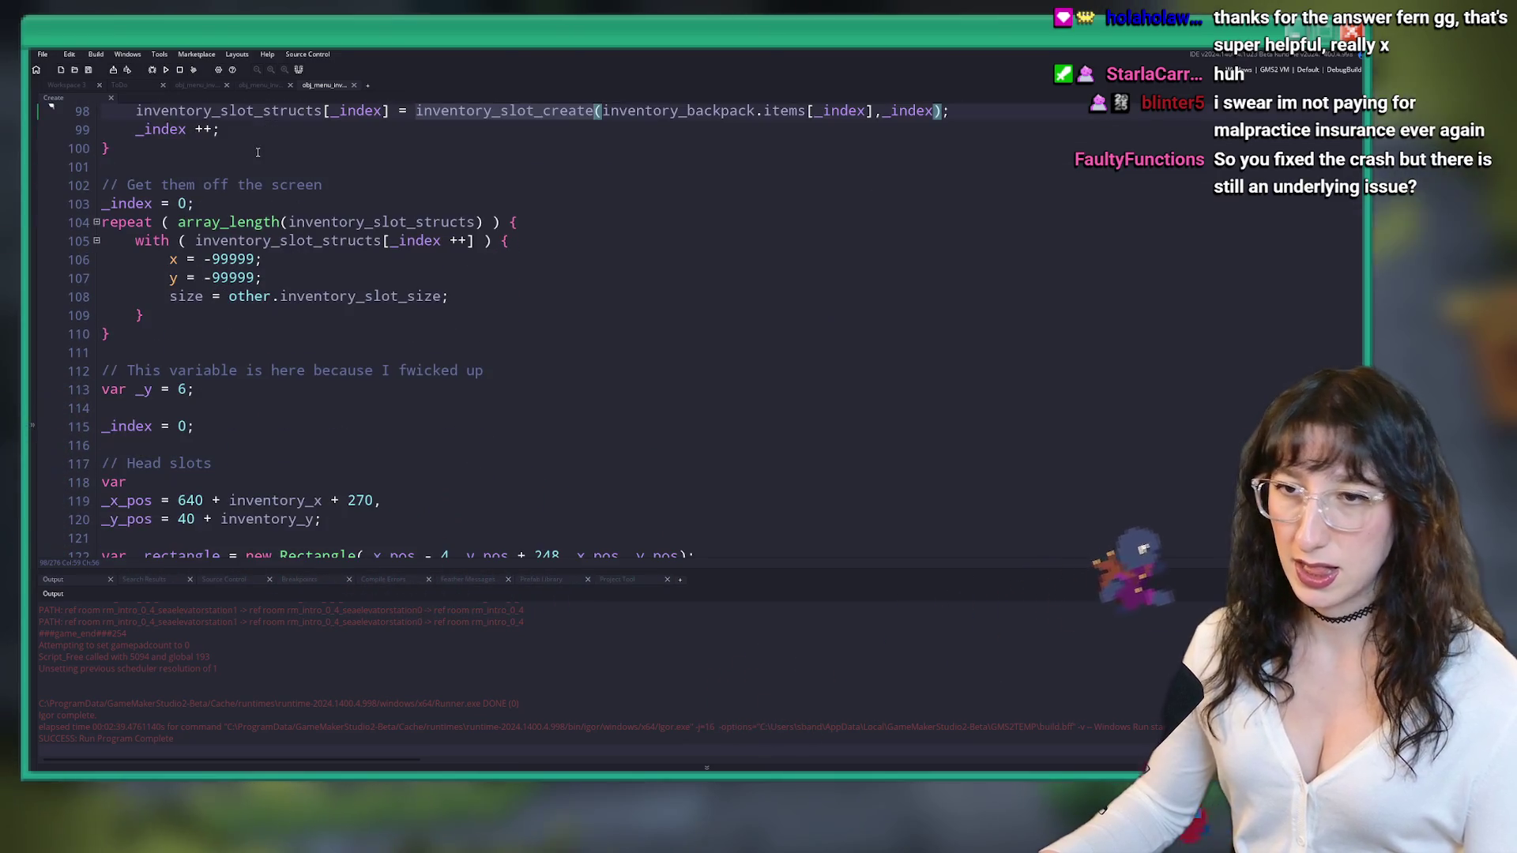
scroll(294, 231, "down", 15)
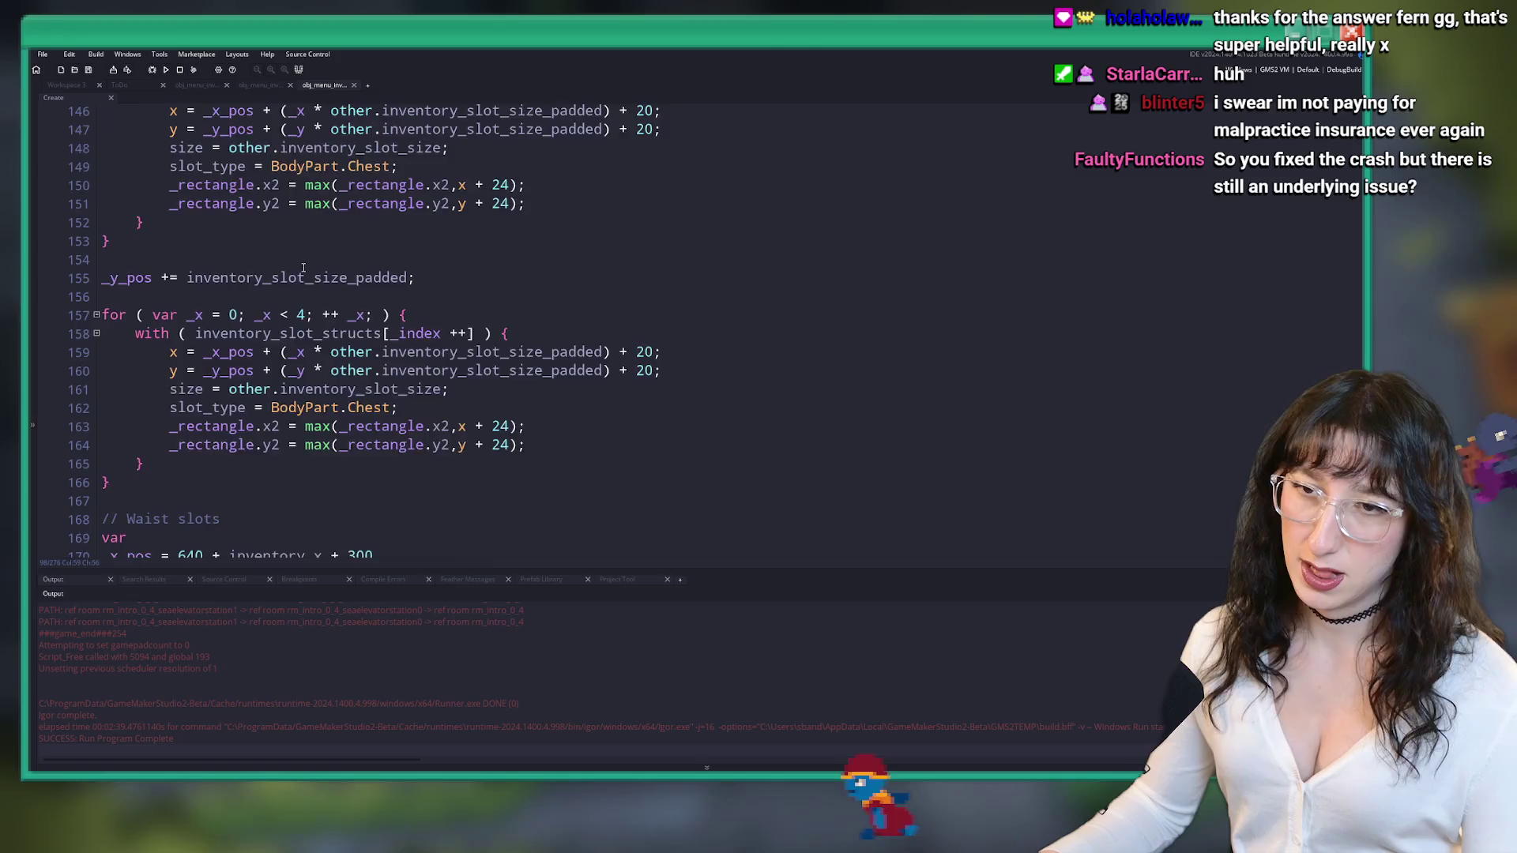
scroll(308, 244, "down", 1)
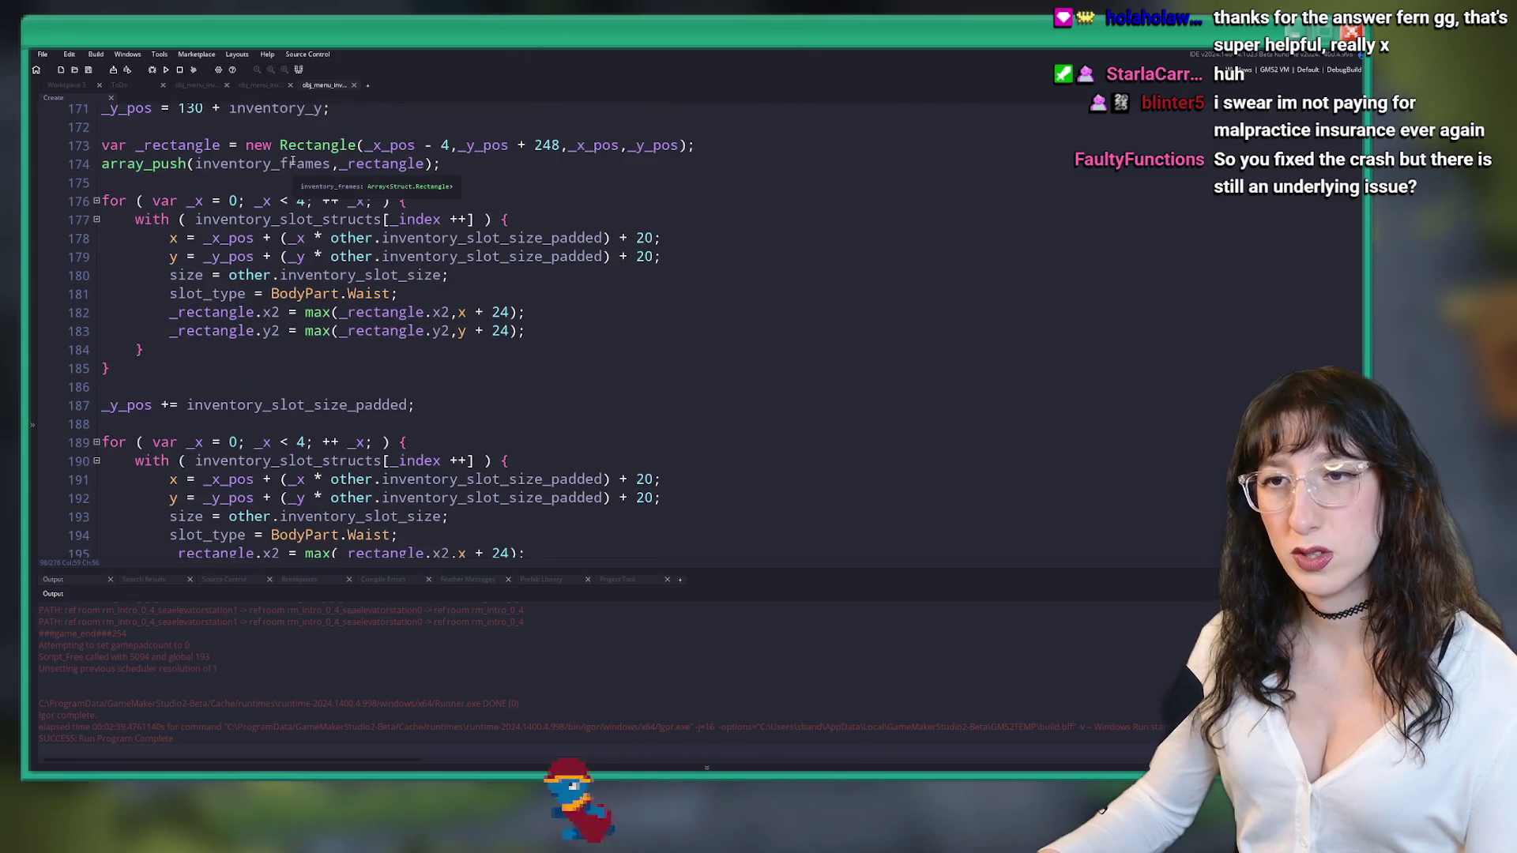
scroll(267, 207, "down", 2)
scroll(265, 210, "down", 17)
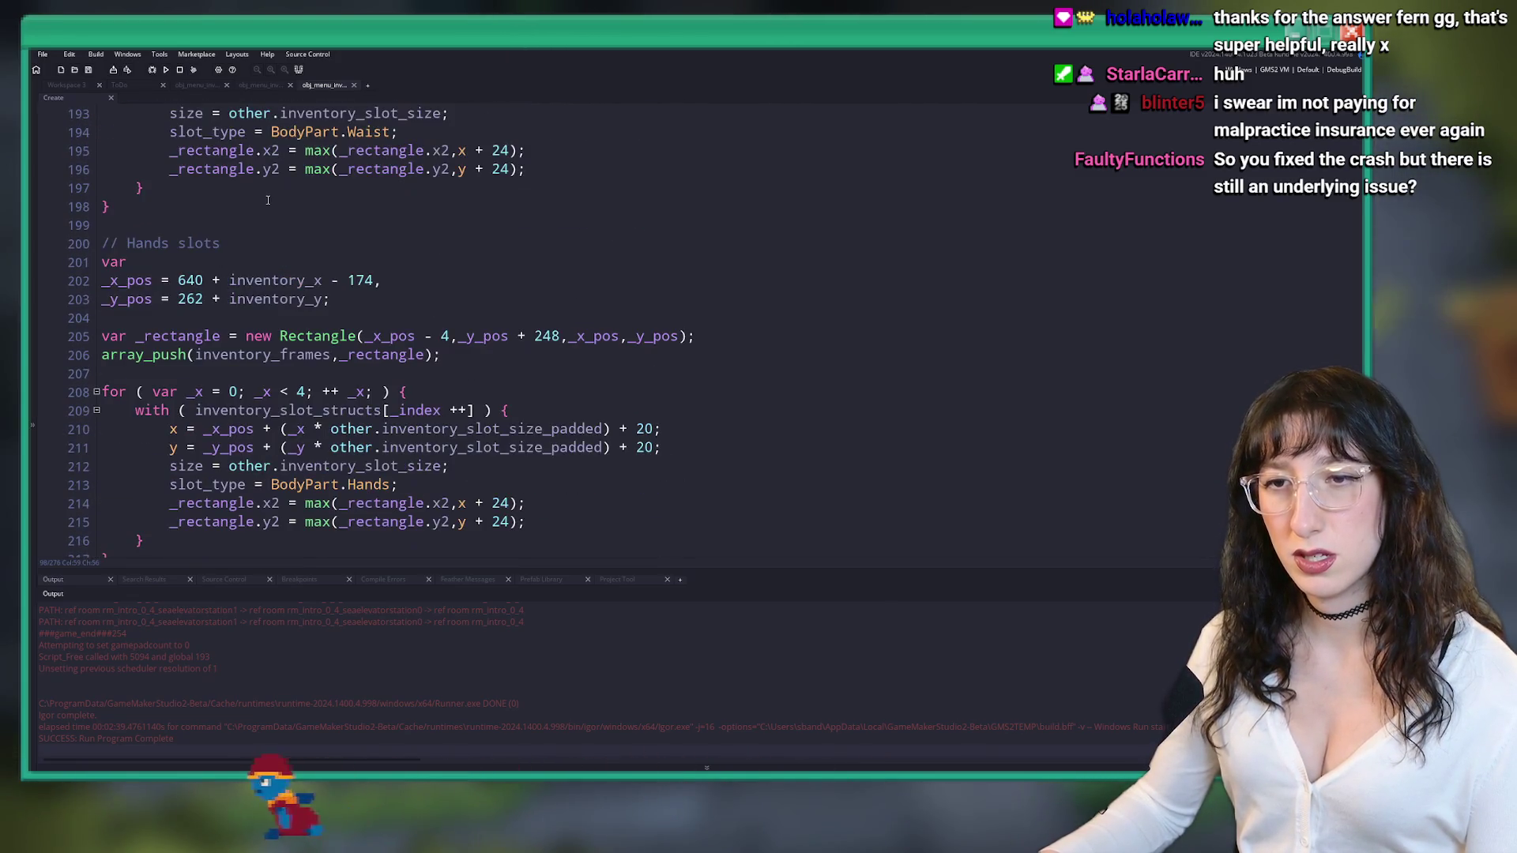
scroll(259, 213, "down", 8)
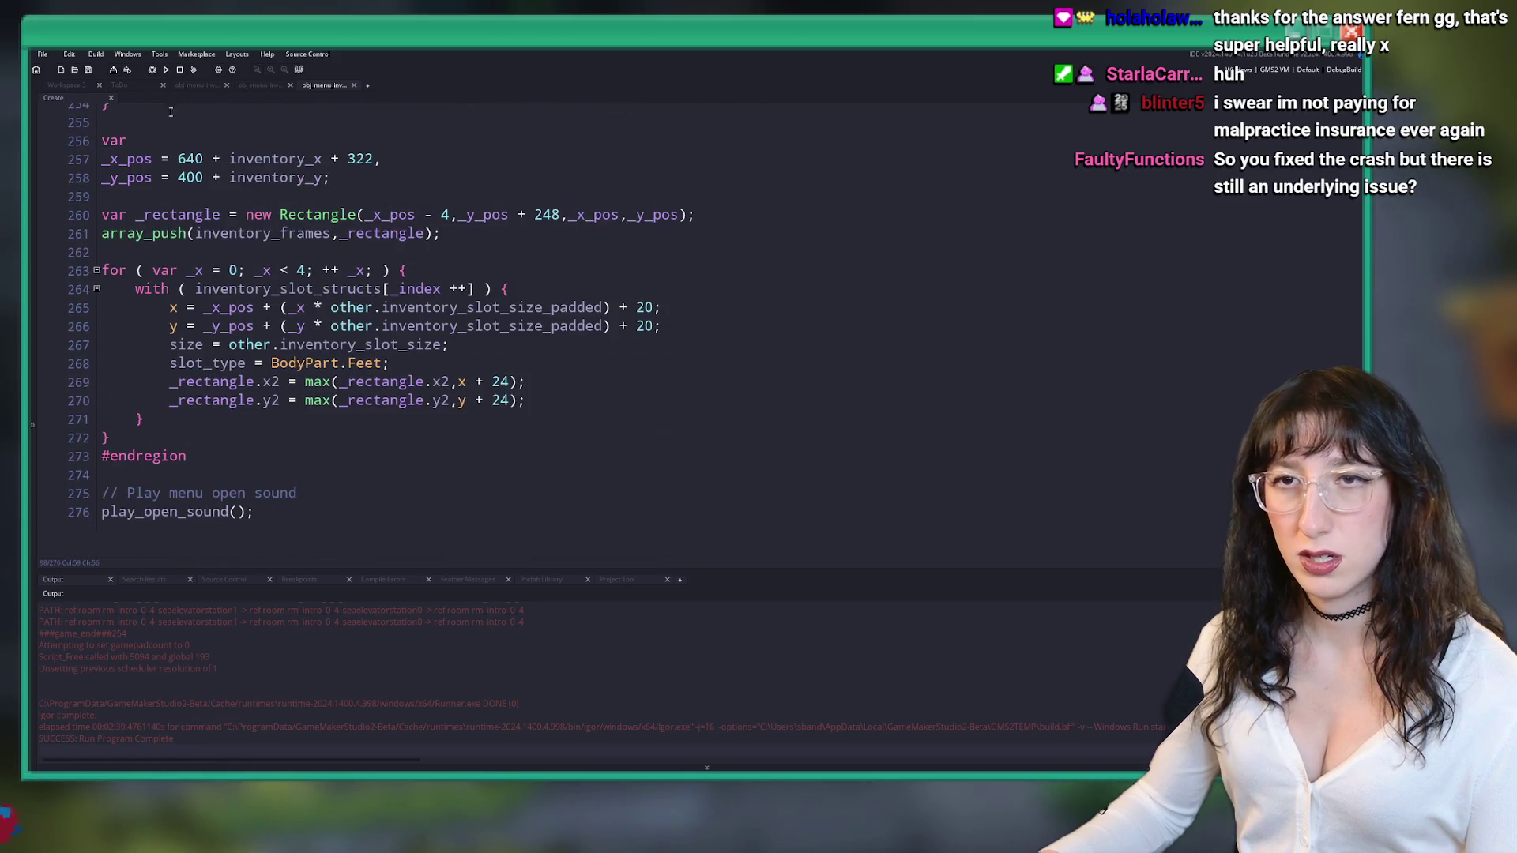
left_click(77, 91)
- In the End Step code, trace _backpack_items to its declaration and search for 'inventory_backpack ='
double_click(355, 244)
scroll(610, 250, "up", 7)
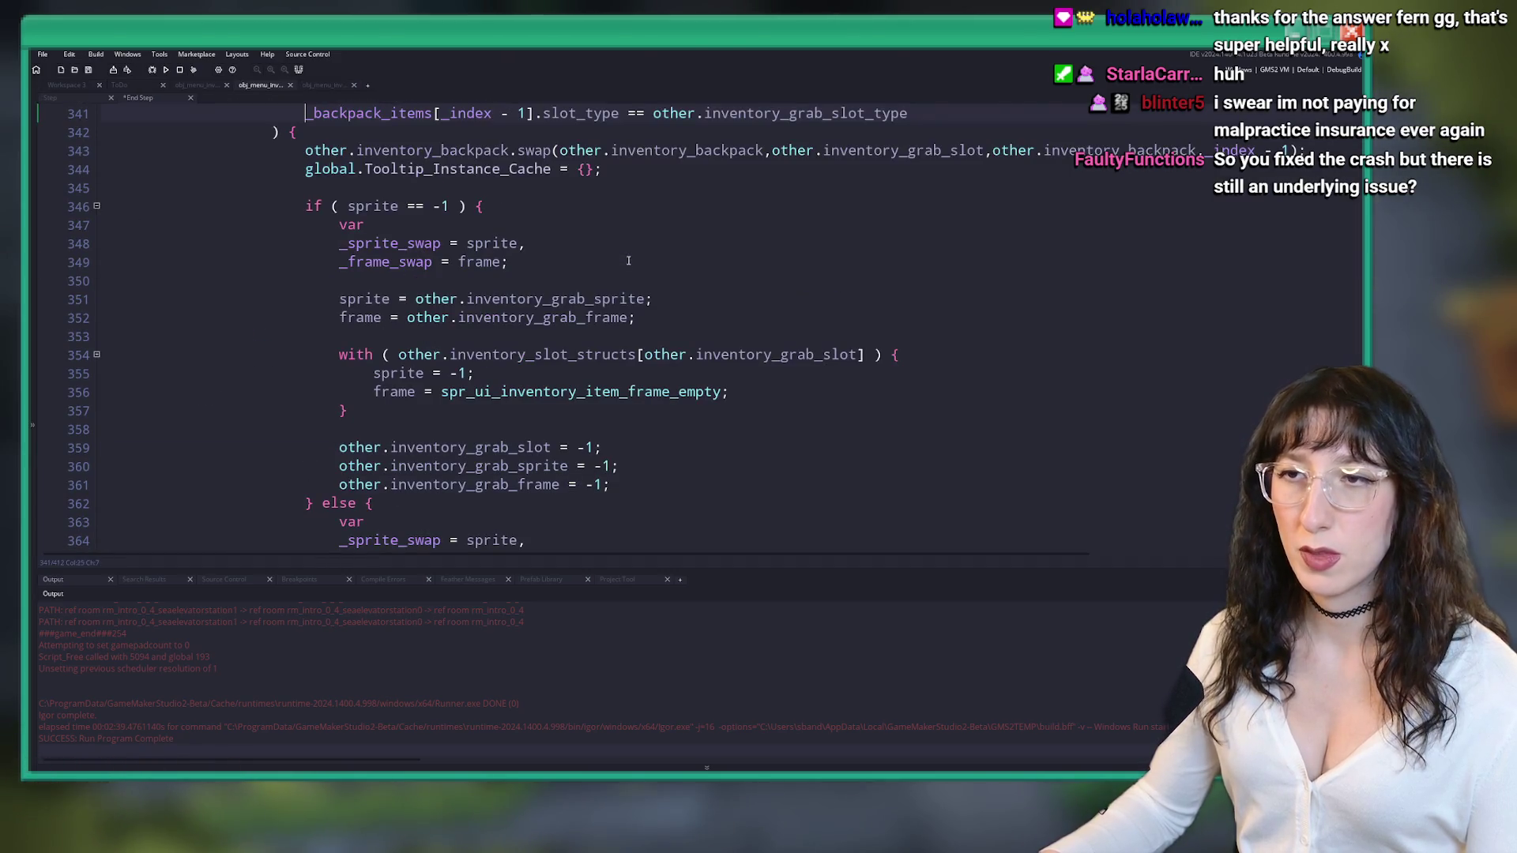
scroll(611, 249, "up", 3)
double_click(542, 282)
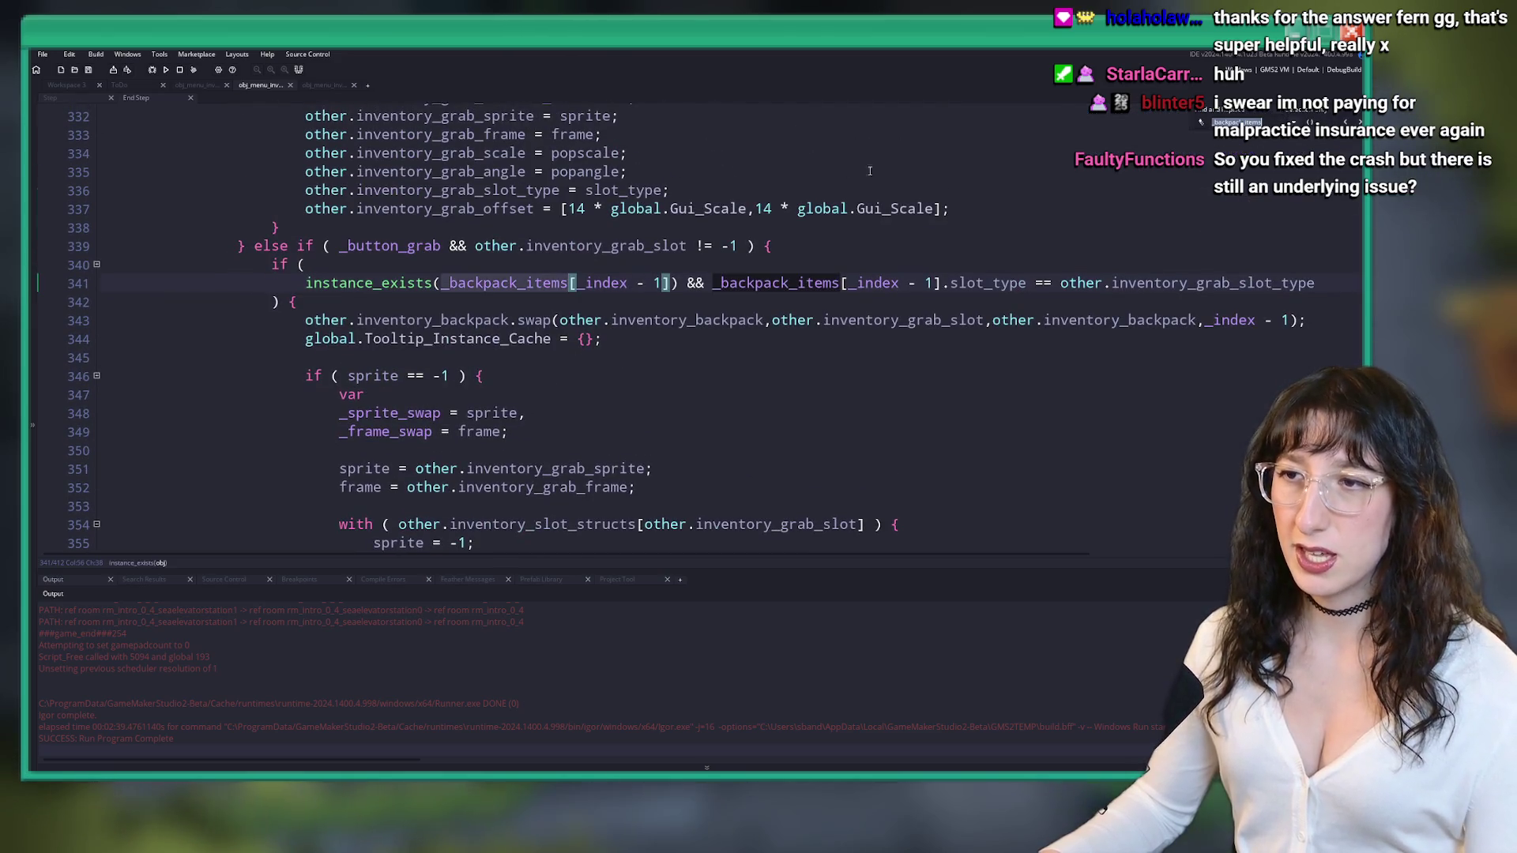
key("shift+F3")
key("shift+F3")
key("shift+F3")
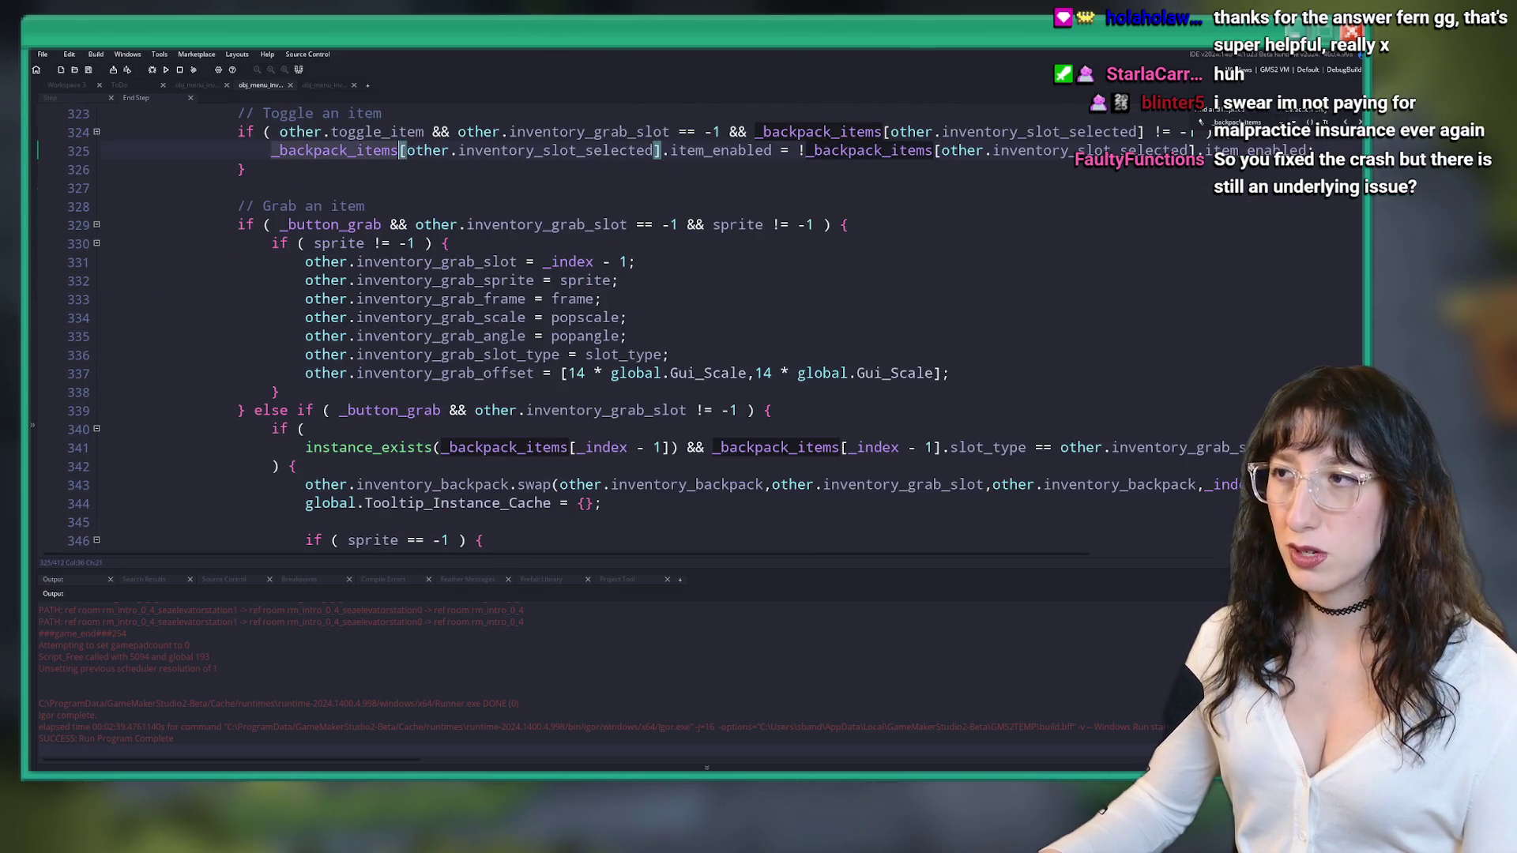
scroll(987, 159, "up", 1)
left_click(461, 213)
double_click(331, 213)
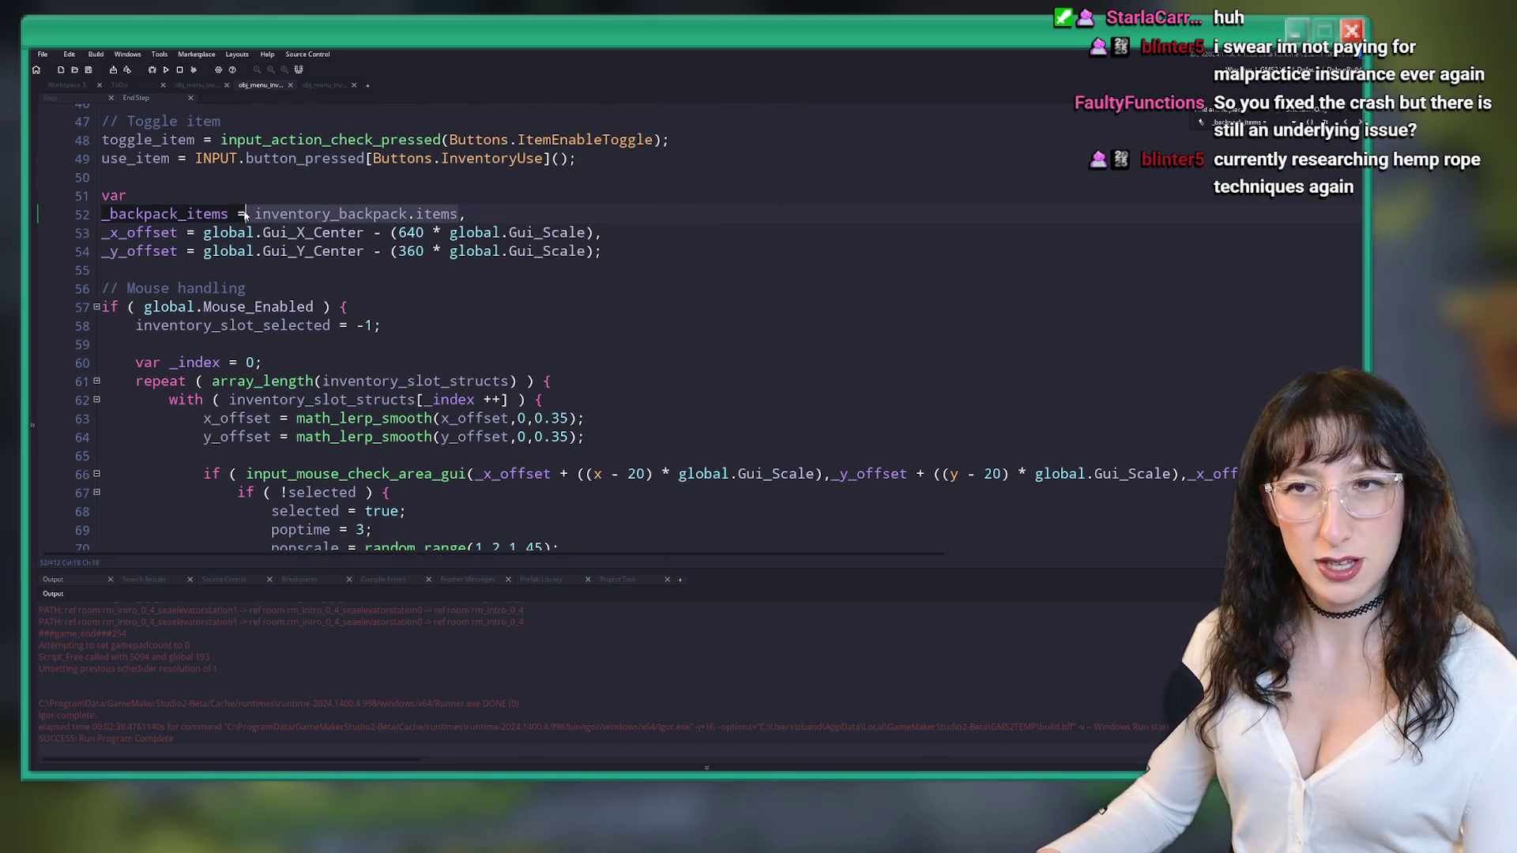
key("ctrl+f")
type("=")
key("Return")
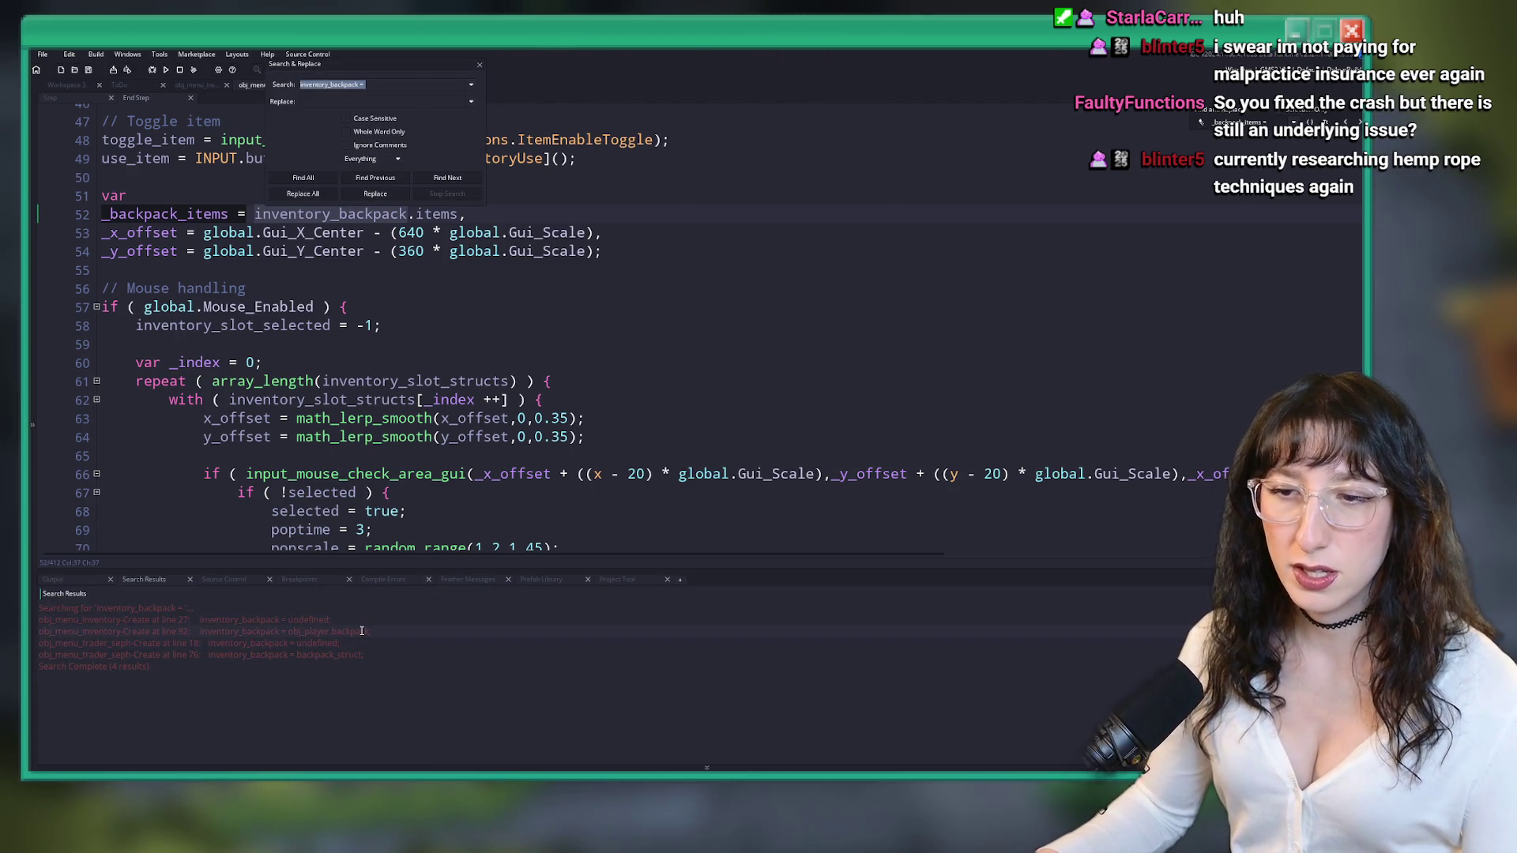
left_click(643, 380)
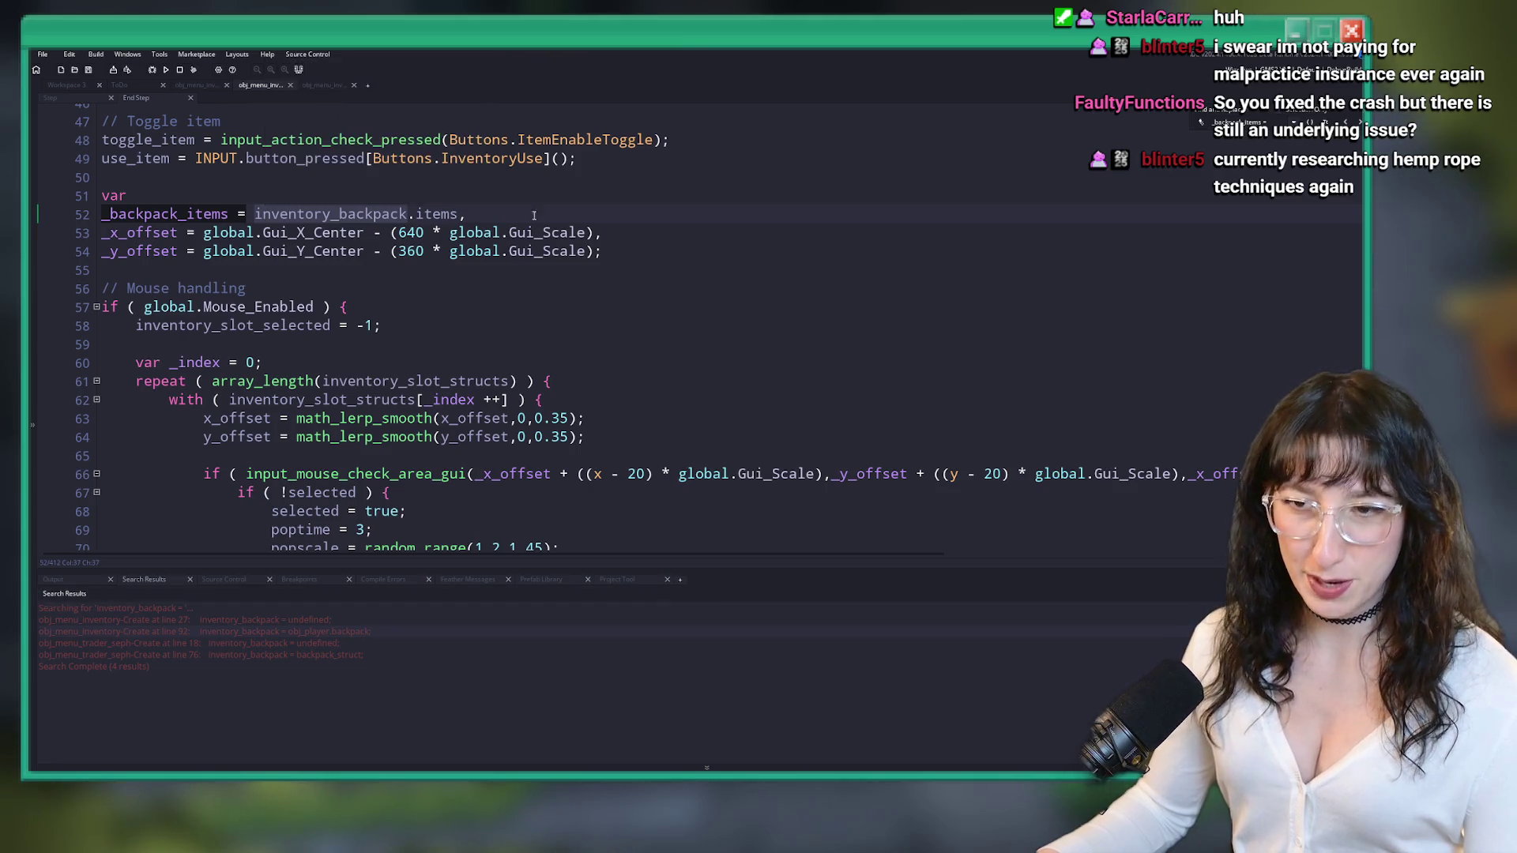
- Search the project for 'backpack =' and open obj_player's Create line defining backpack = new inventory(36)
key("ctrl+t")
type("backpack")
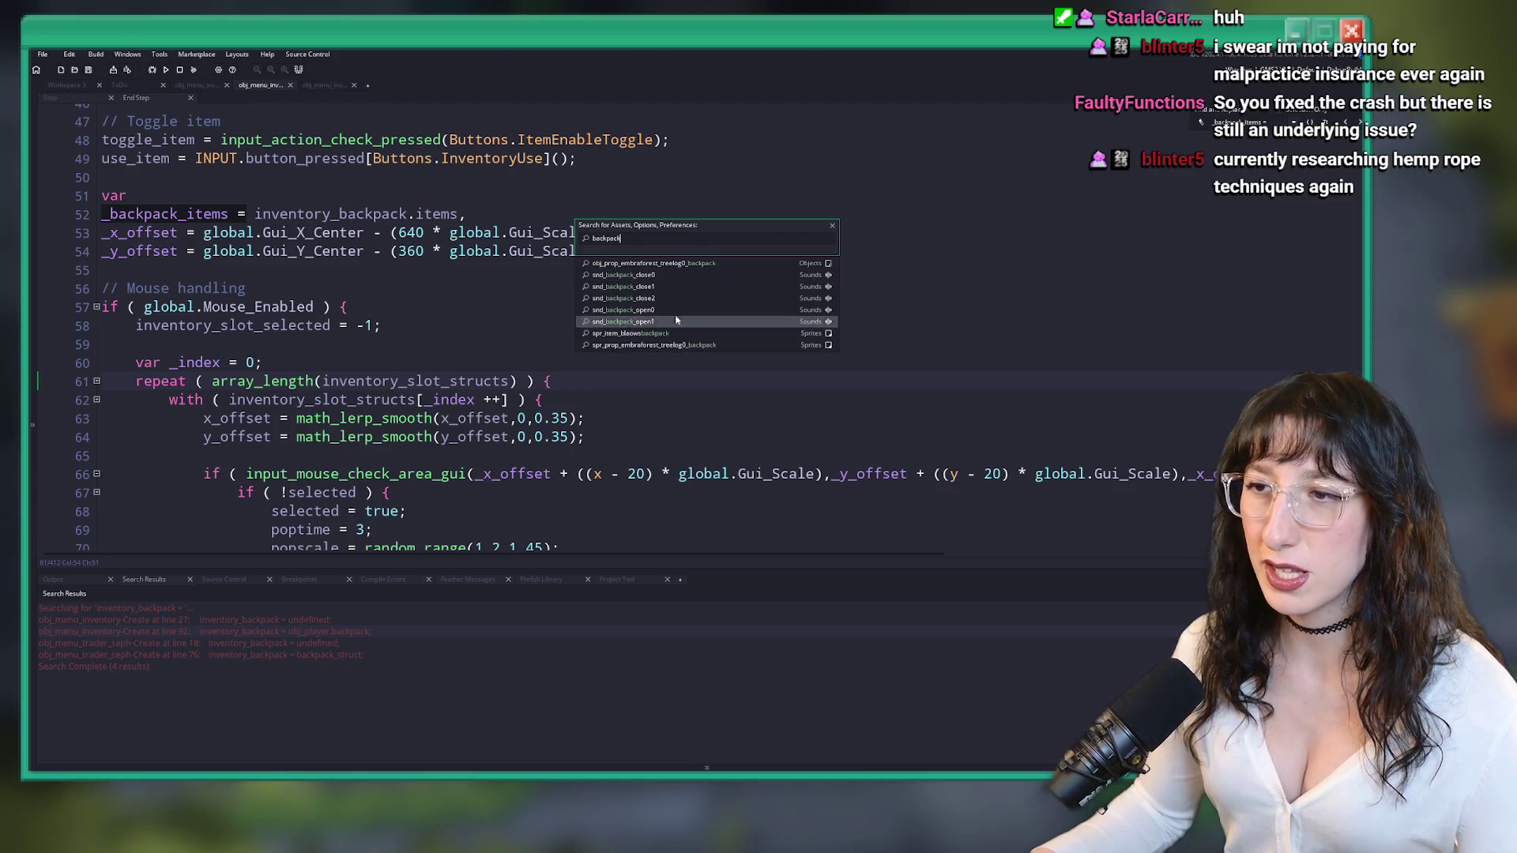
left_click(344, 642)
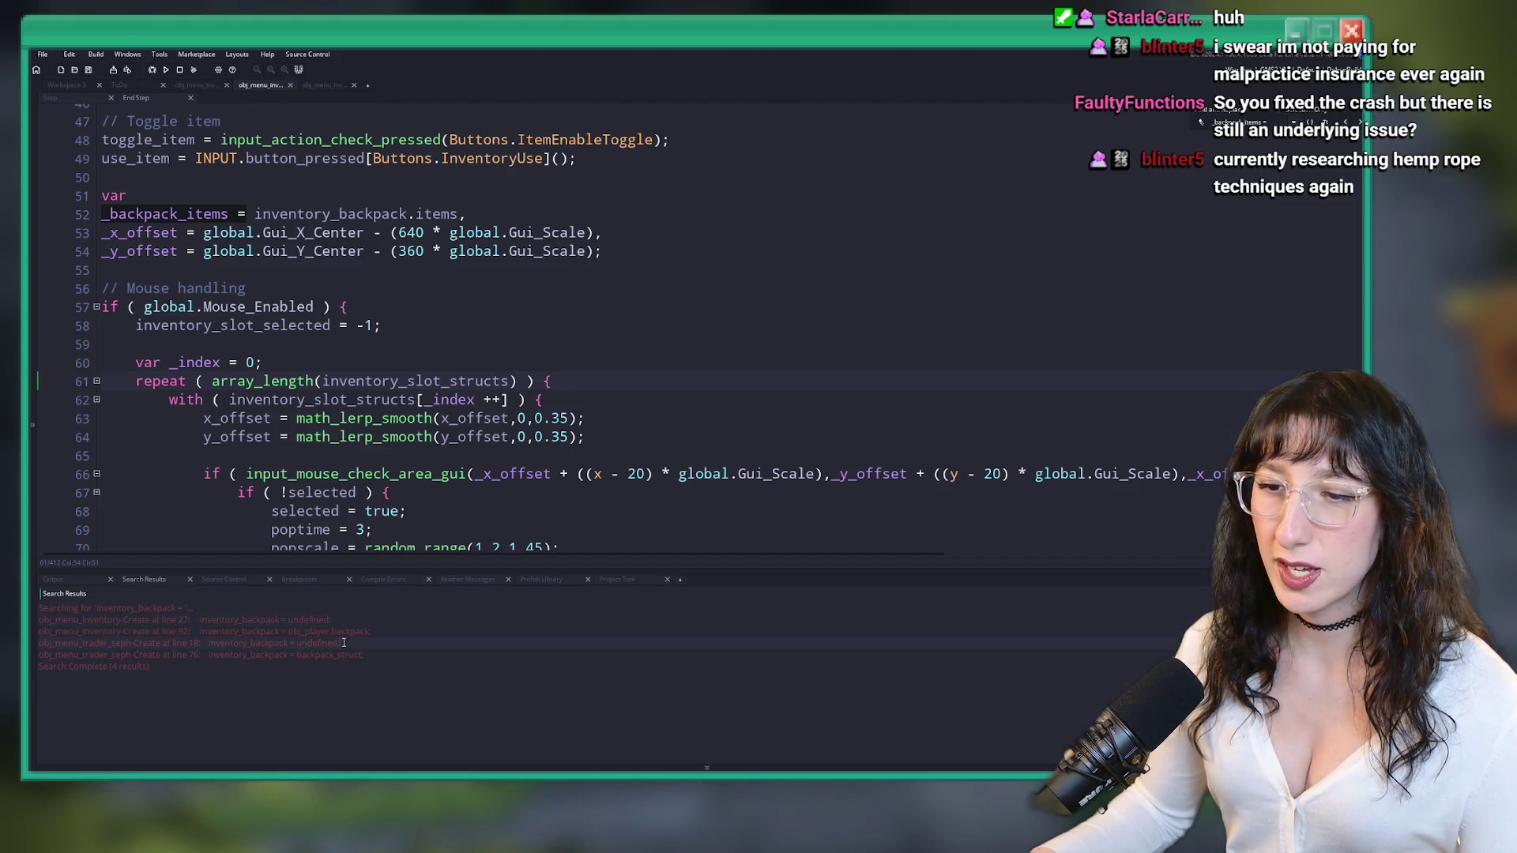
double_click(355, 632)
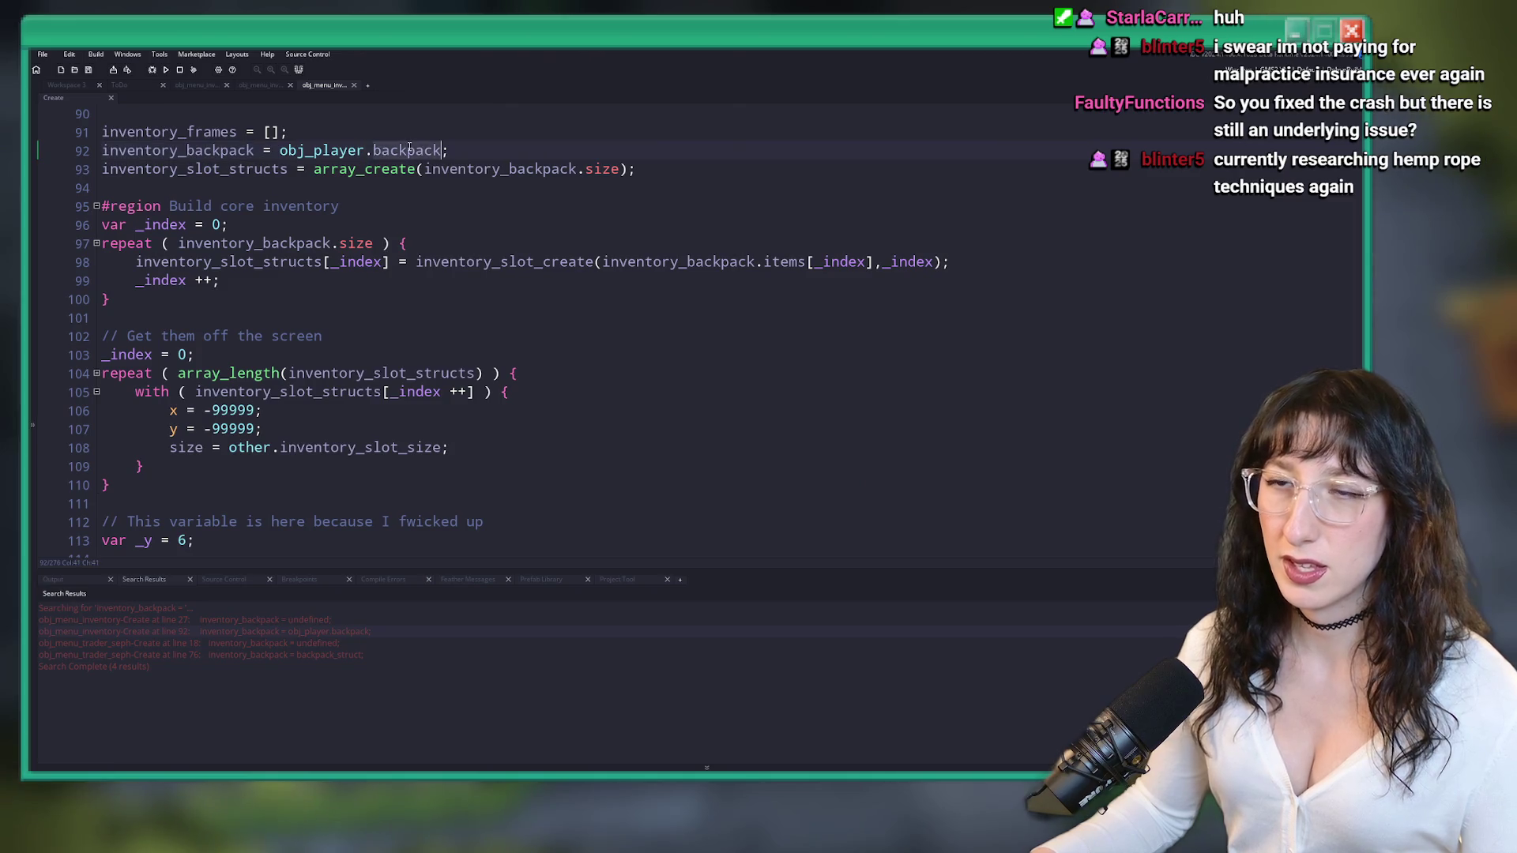
key("ctrl+shift+f")
type("=")
key("Return")
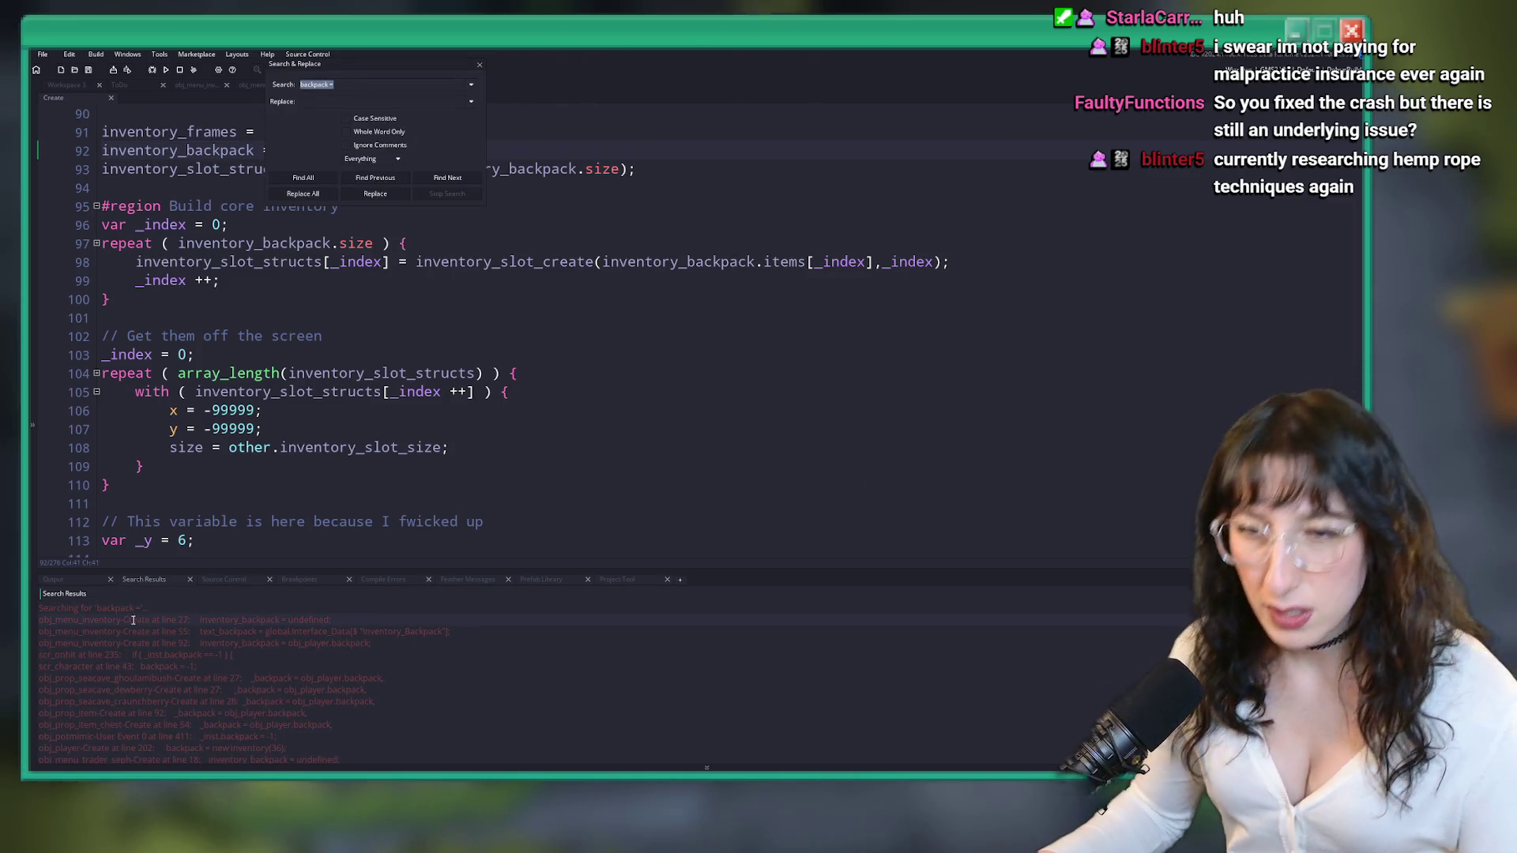
scroll(149, 640, "down", 4)
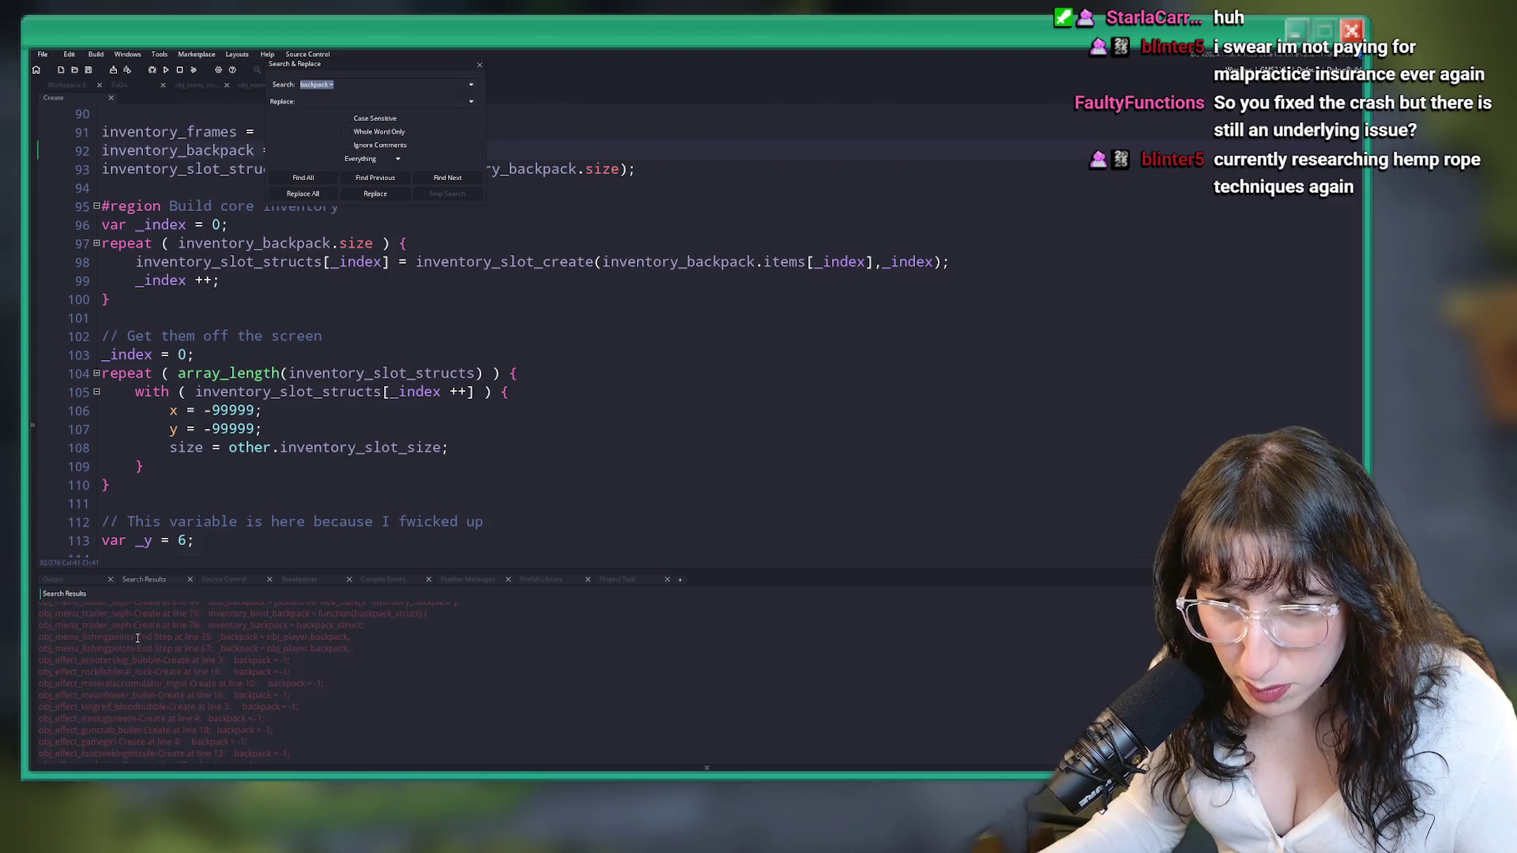
double_click(95, 621)
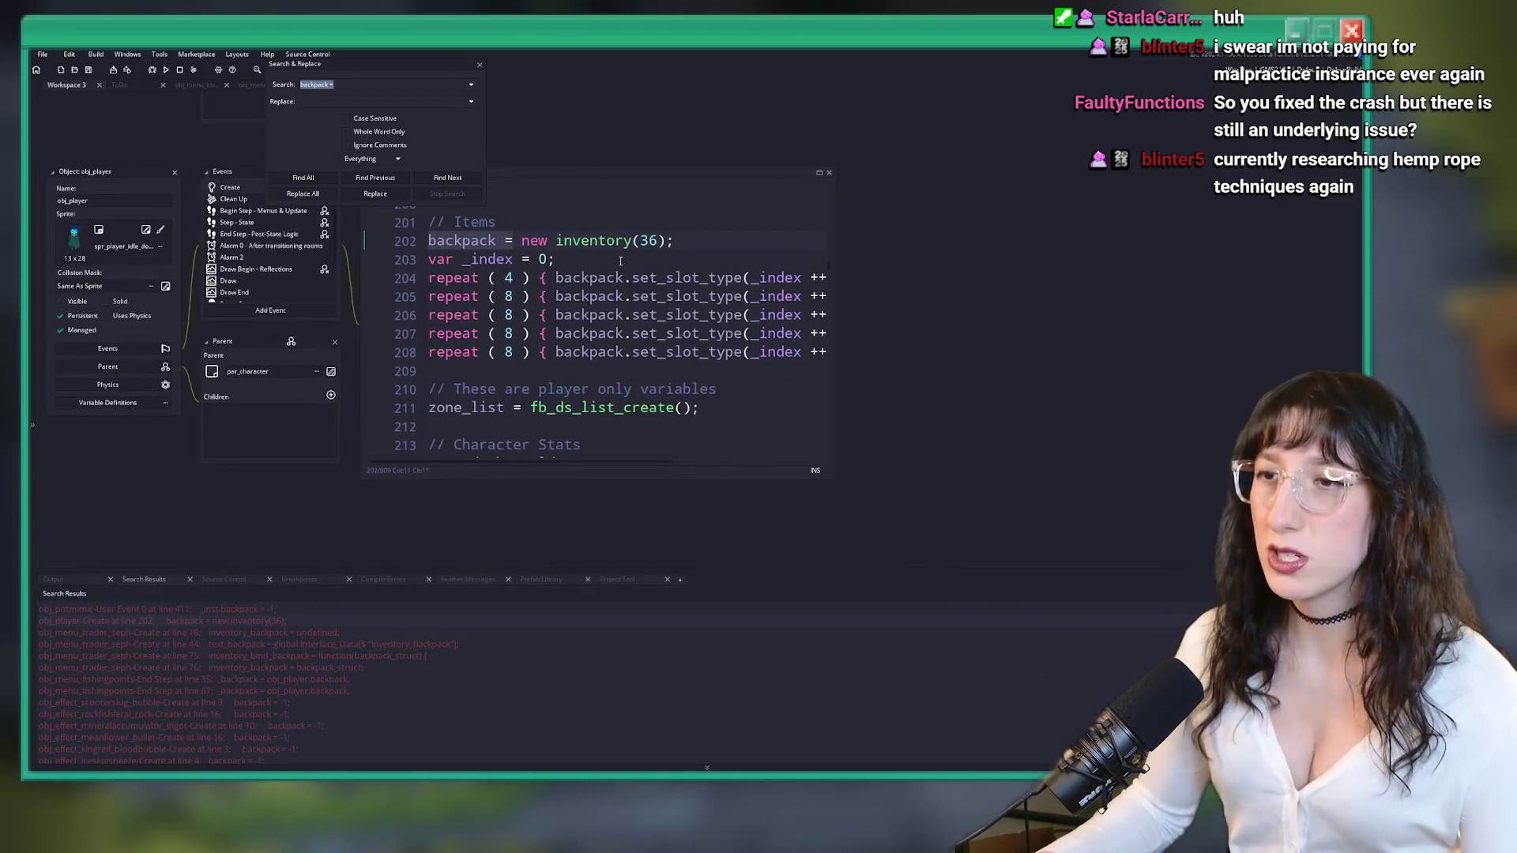
- Open the scr_inventory constructor, close Search & Replace, and enlarge its code editor
middle_click(629, 240)
left_click(480, 66)
left_click(966, 334)
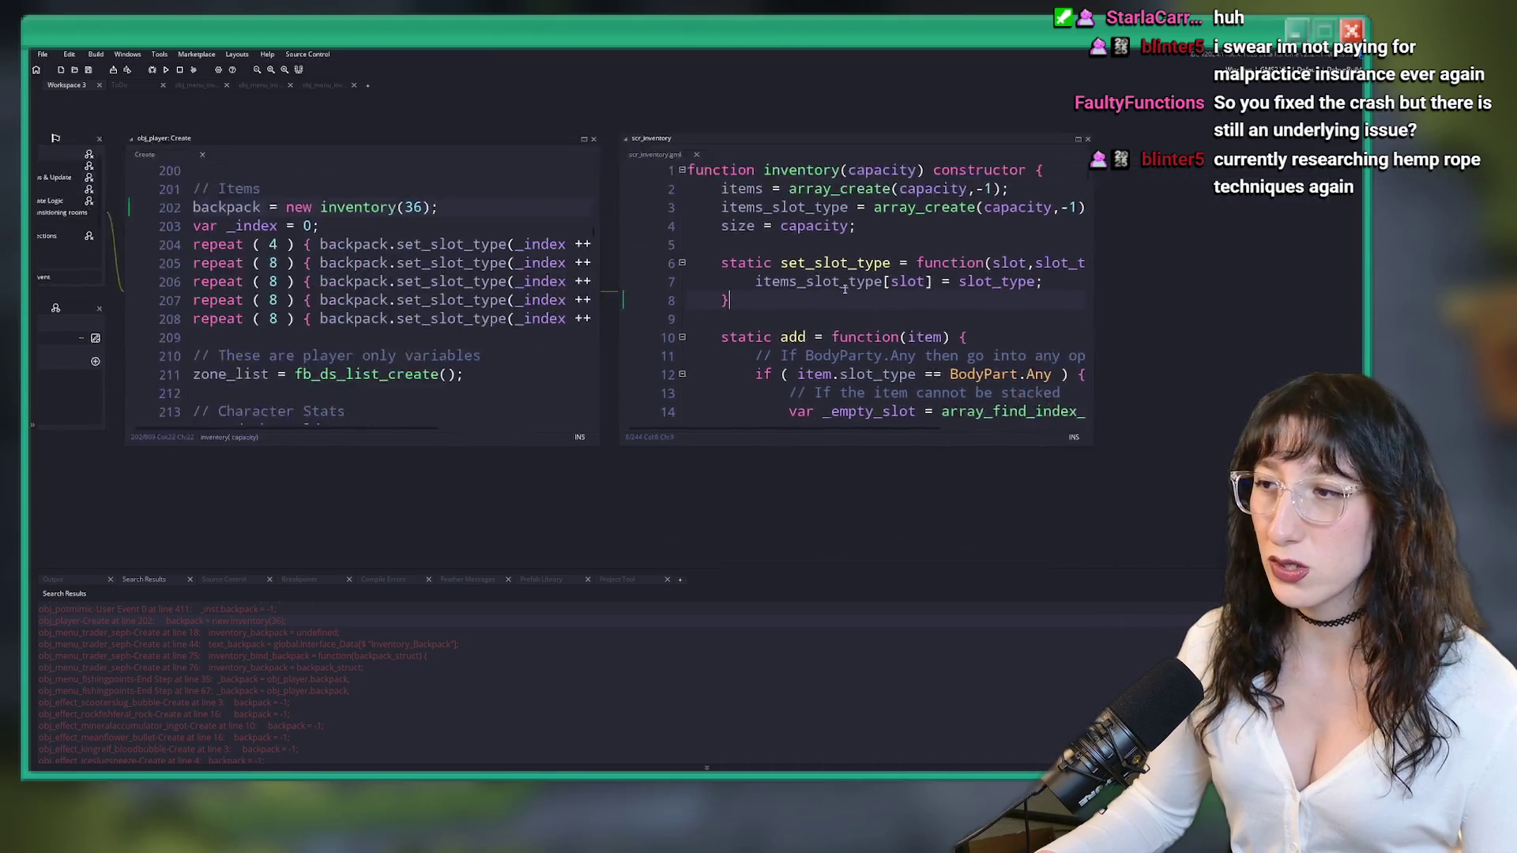
left_click_drag(731, 383, 972, 518)
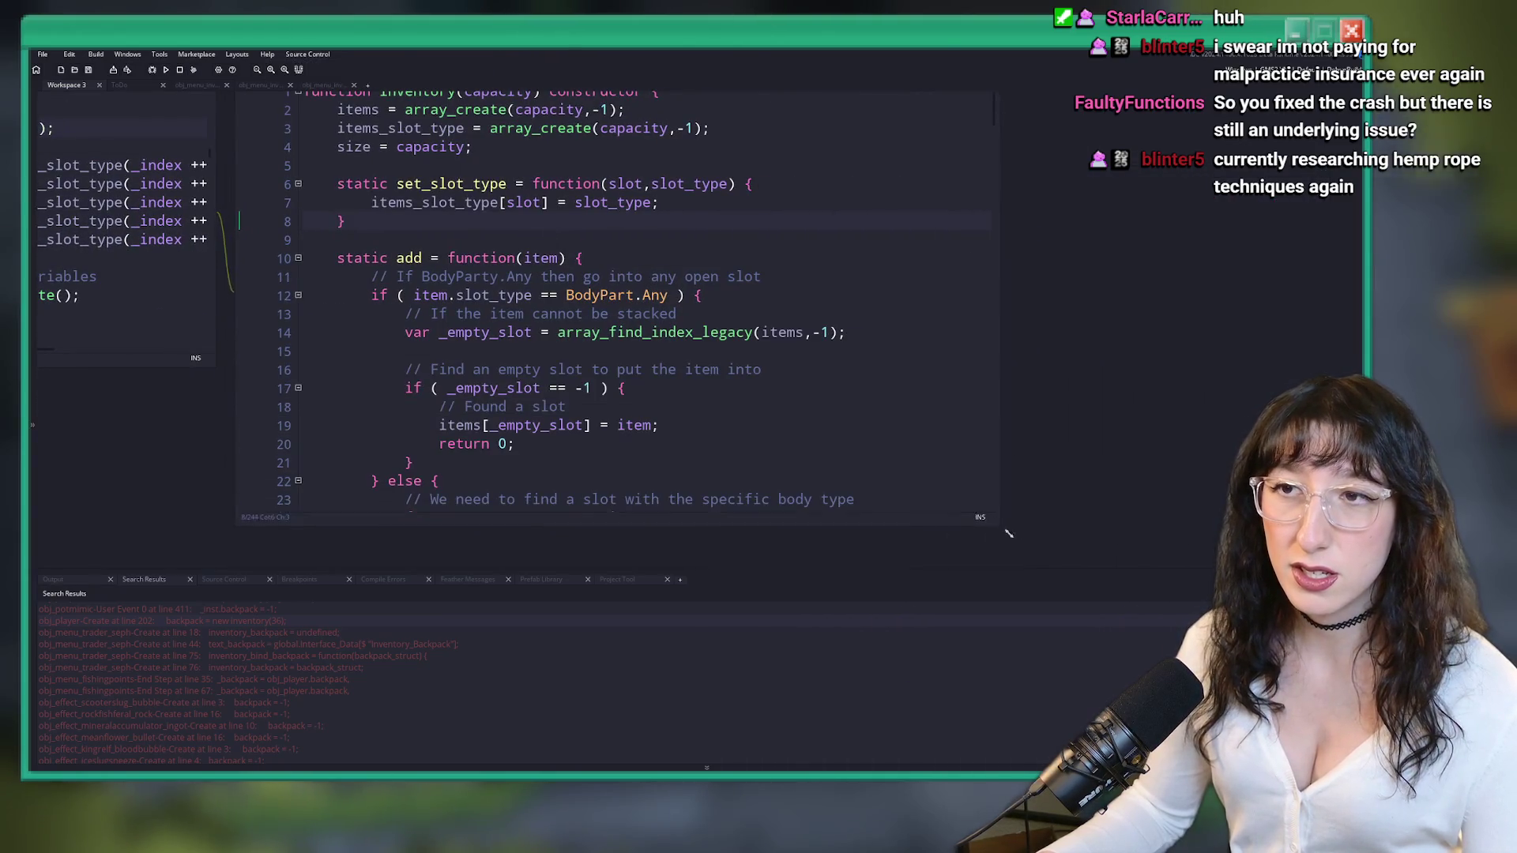
left_click(857, 377)
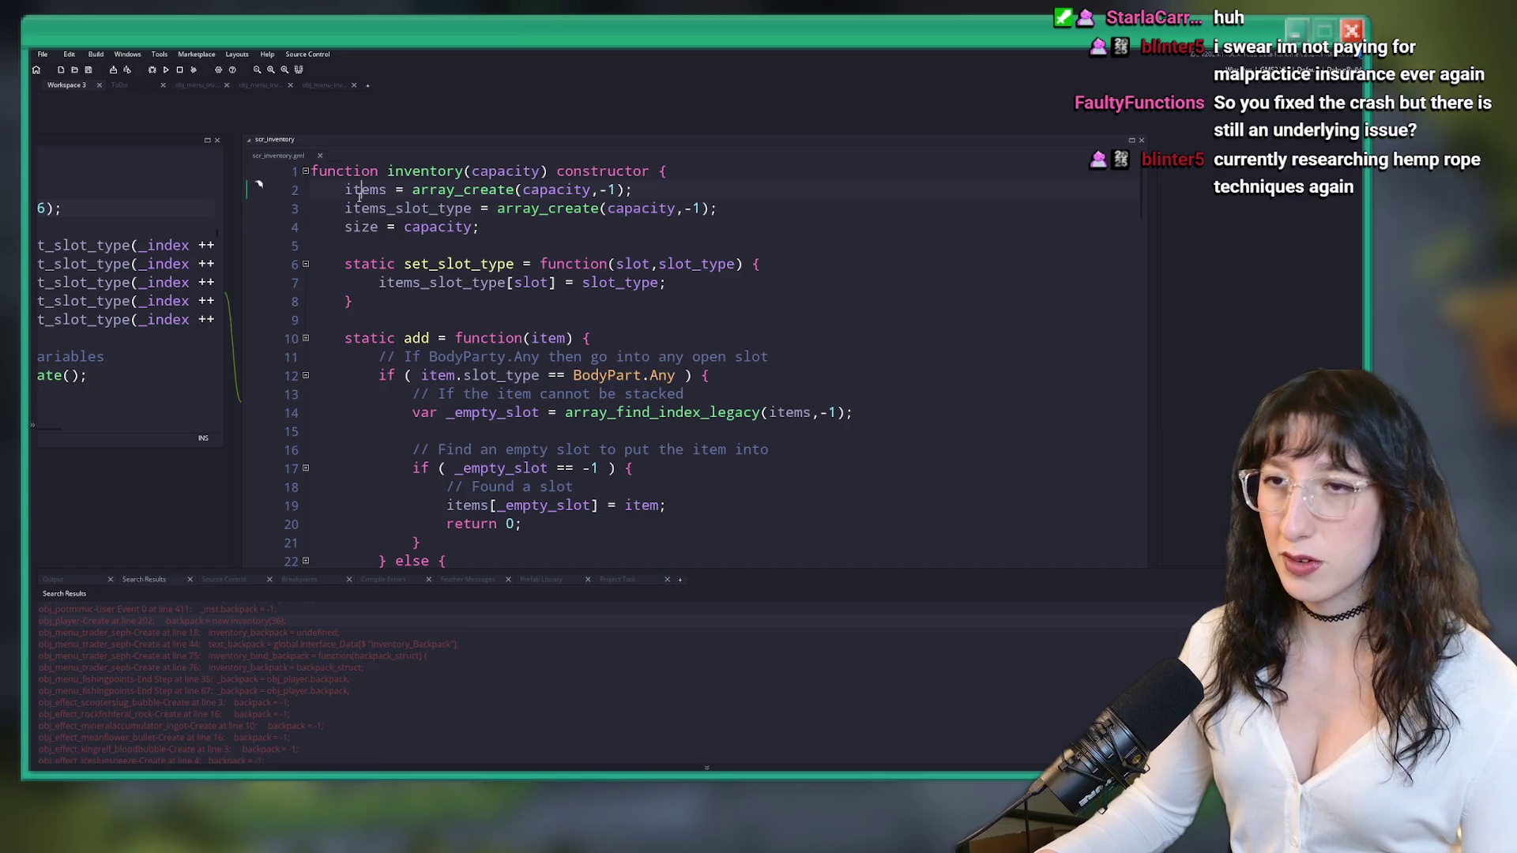
left_click(388, 190)
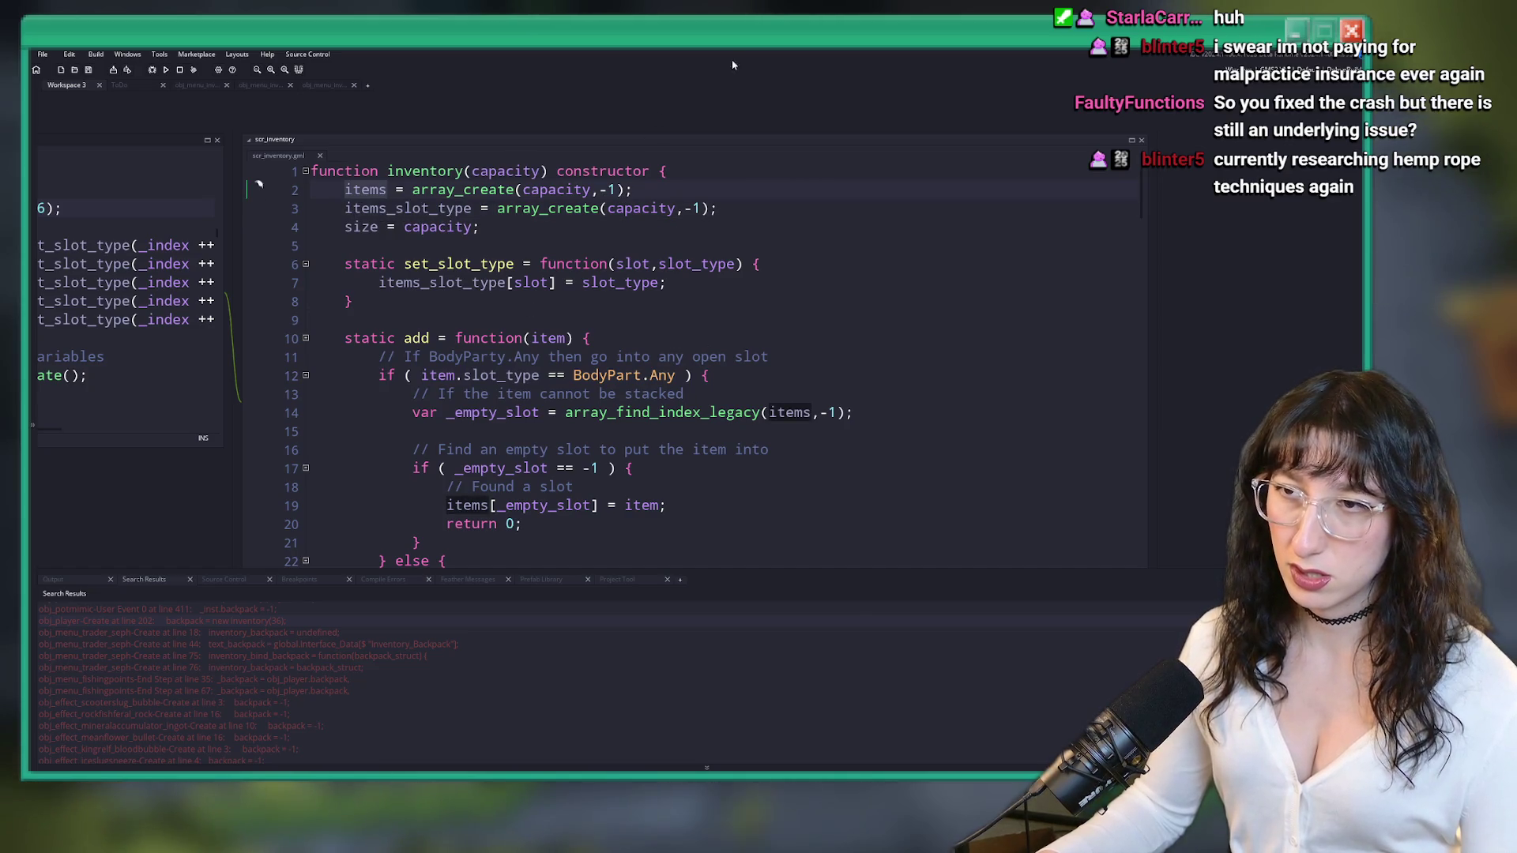
- Scroll through scr_inventory to review its add and is_slot_available functions
scroll(610, 221, "down", 1)
scroll(585, 245, "up", 1)
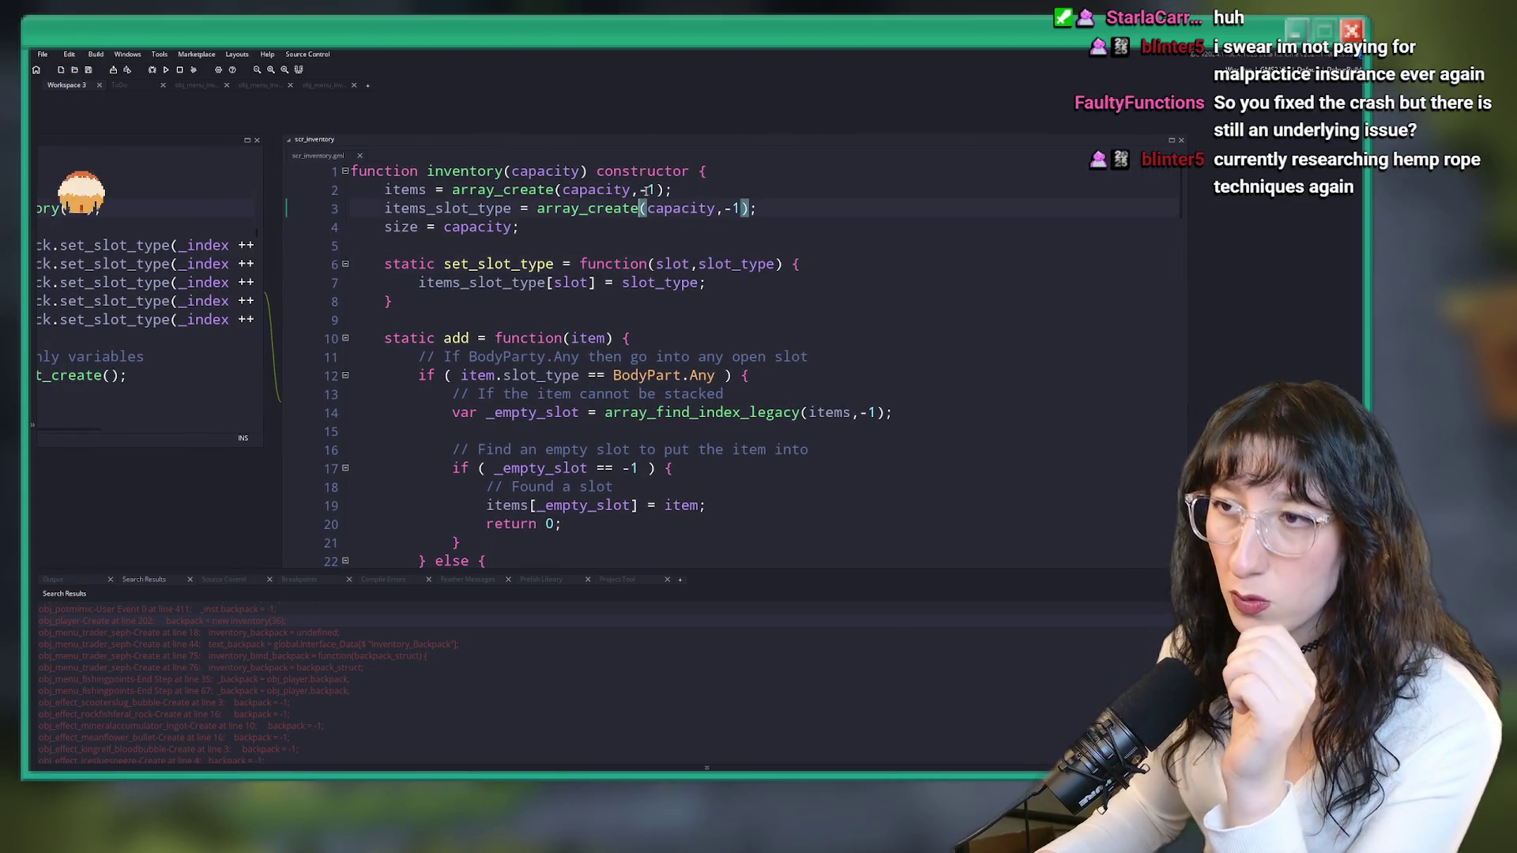
left_click(859, 212)
scroll(853, 217, "down", 1)
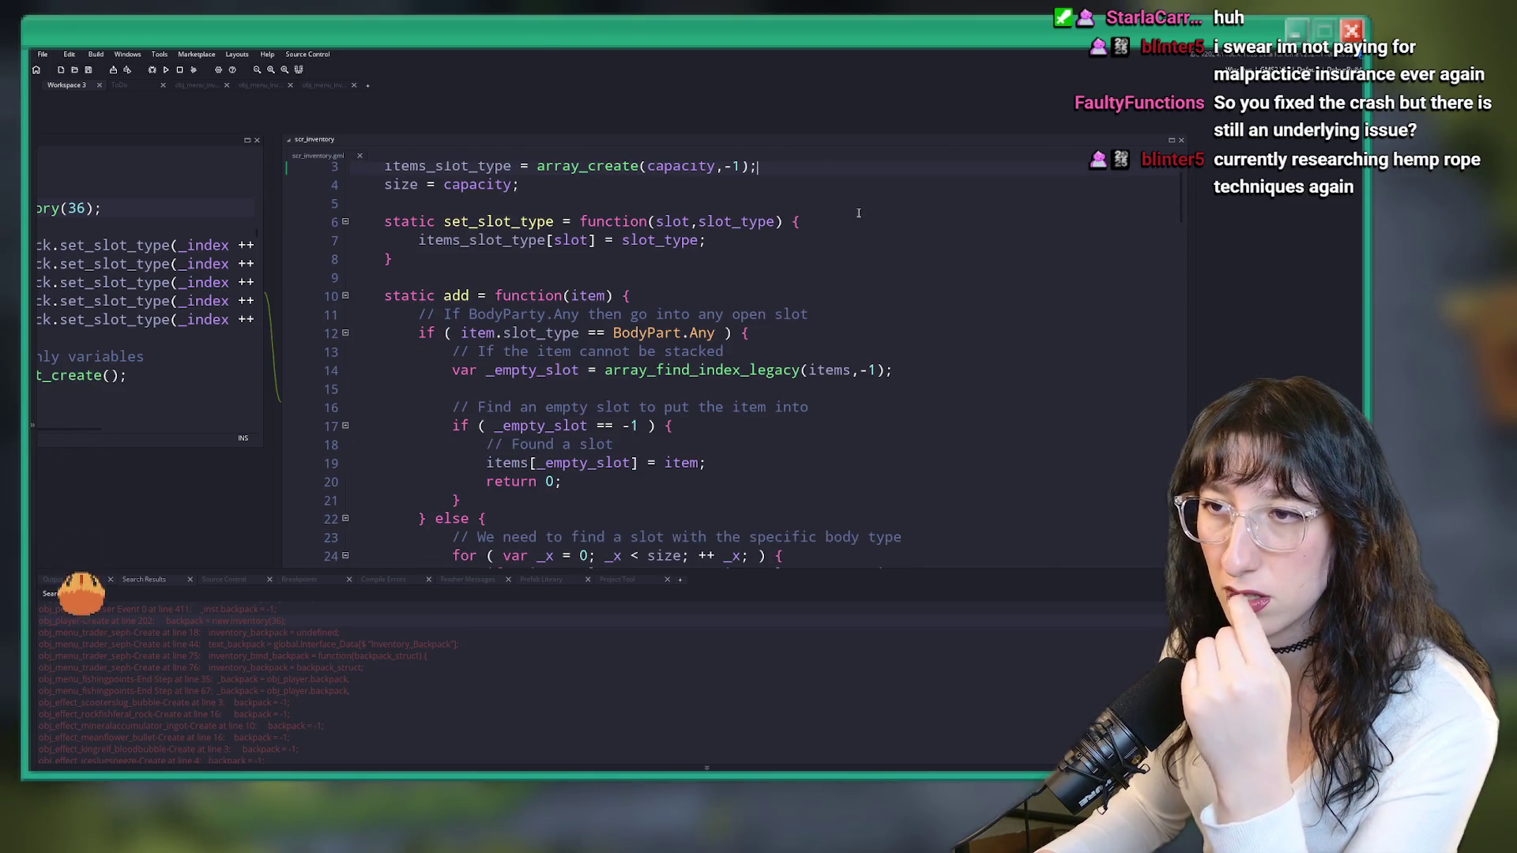
scroll(832, 227, "down", 2)
left_click(759, 287)
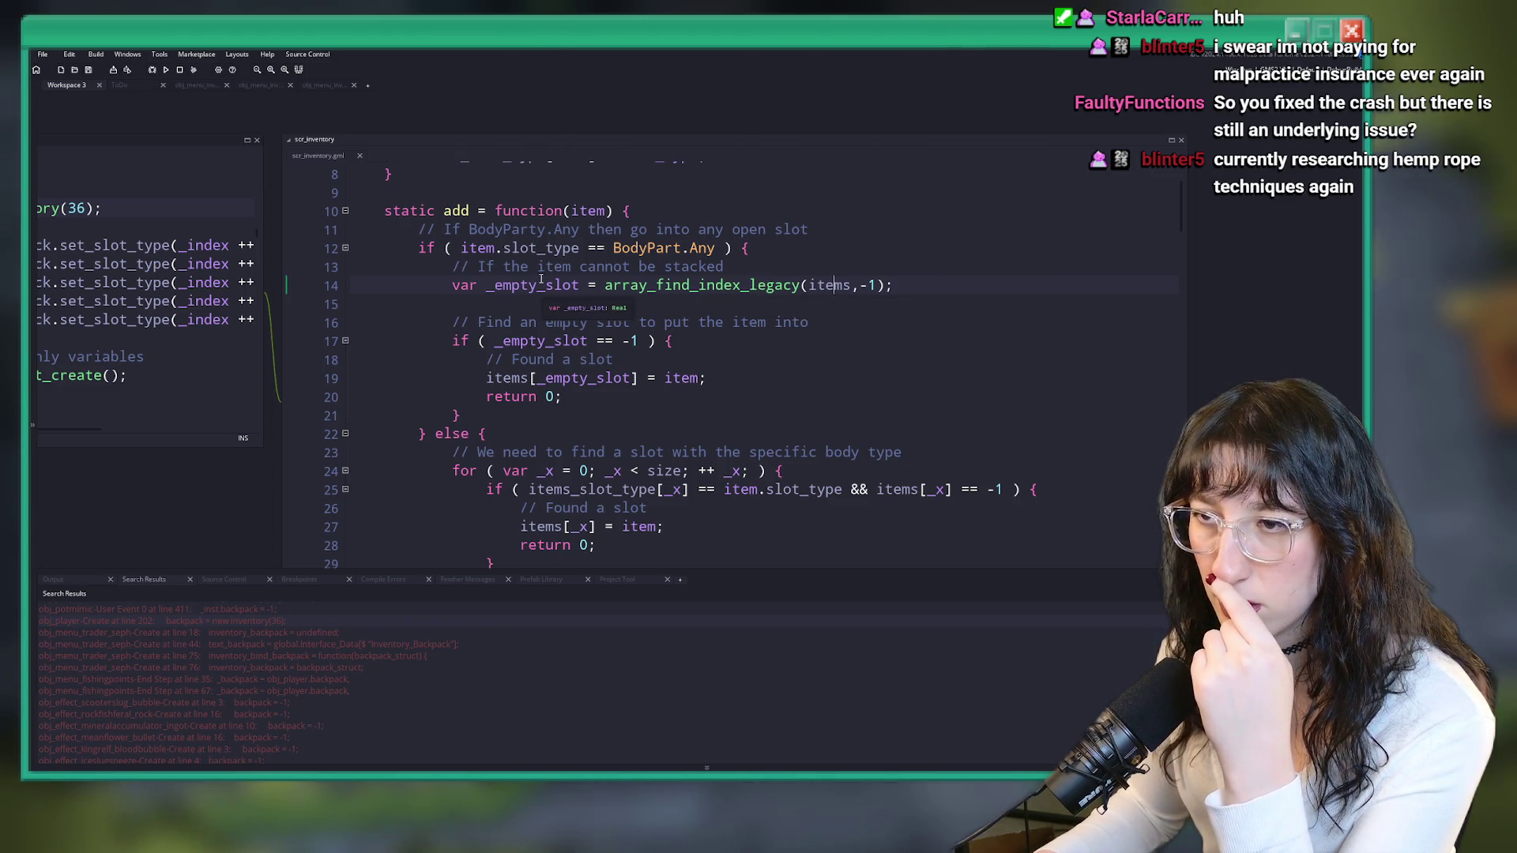
scroll(761, 363, "down", 2)
scroll(761, 363, "down", 8)
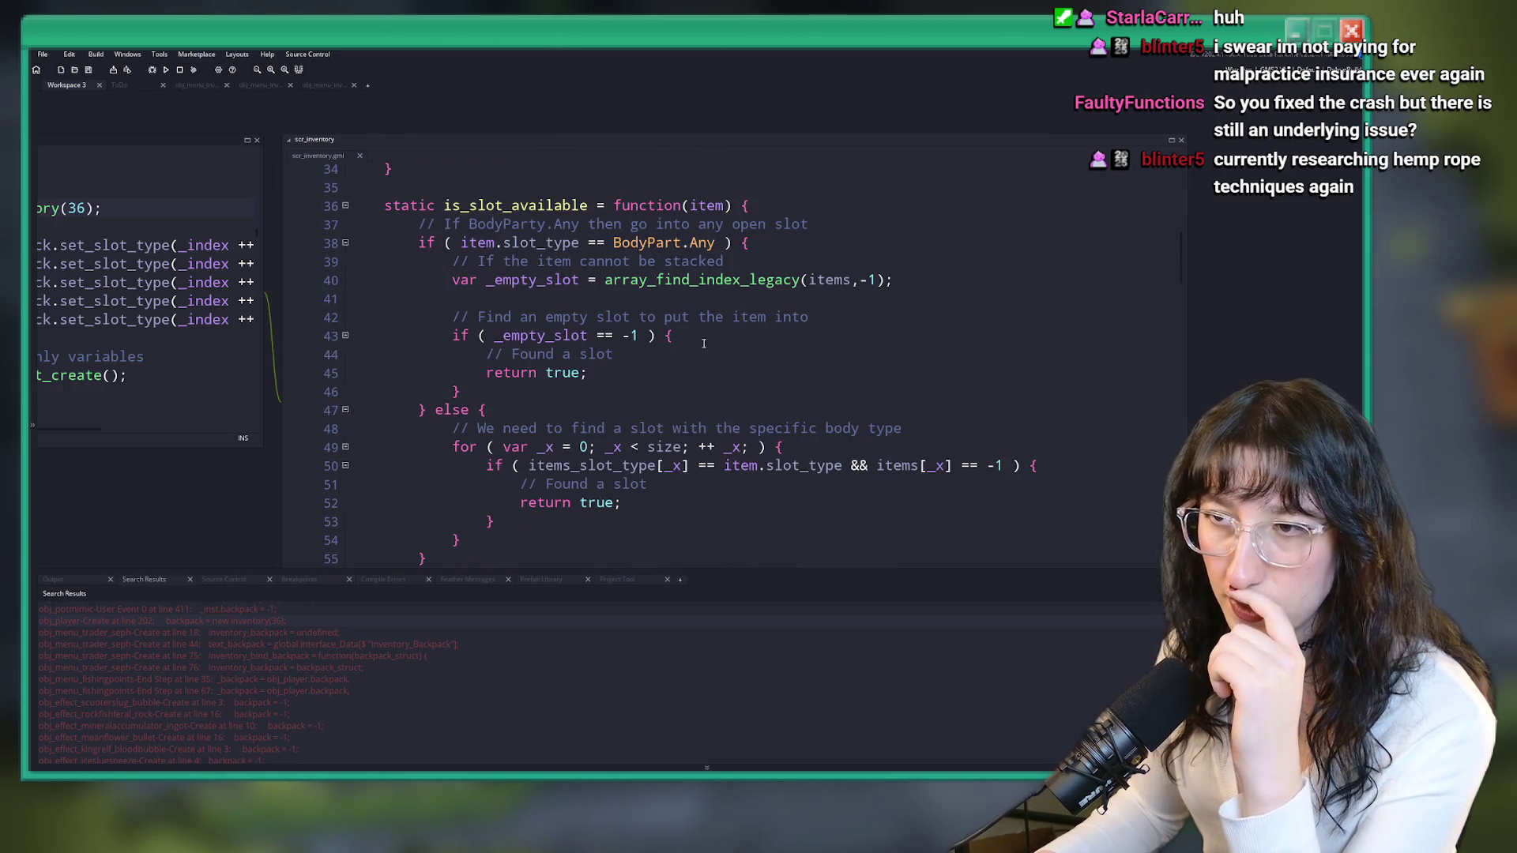
scroll(703, 343, "down", 8)
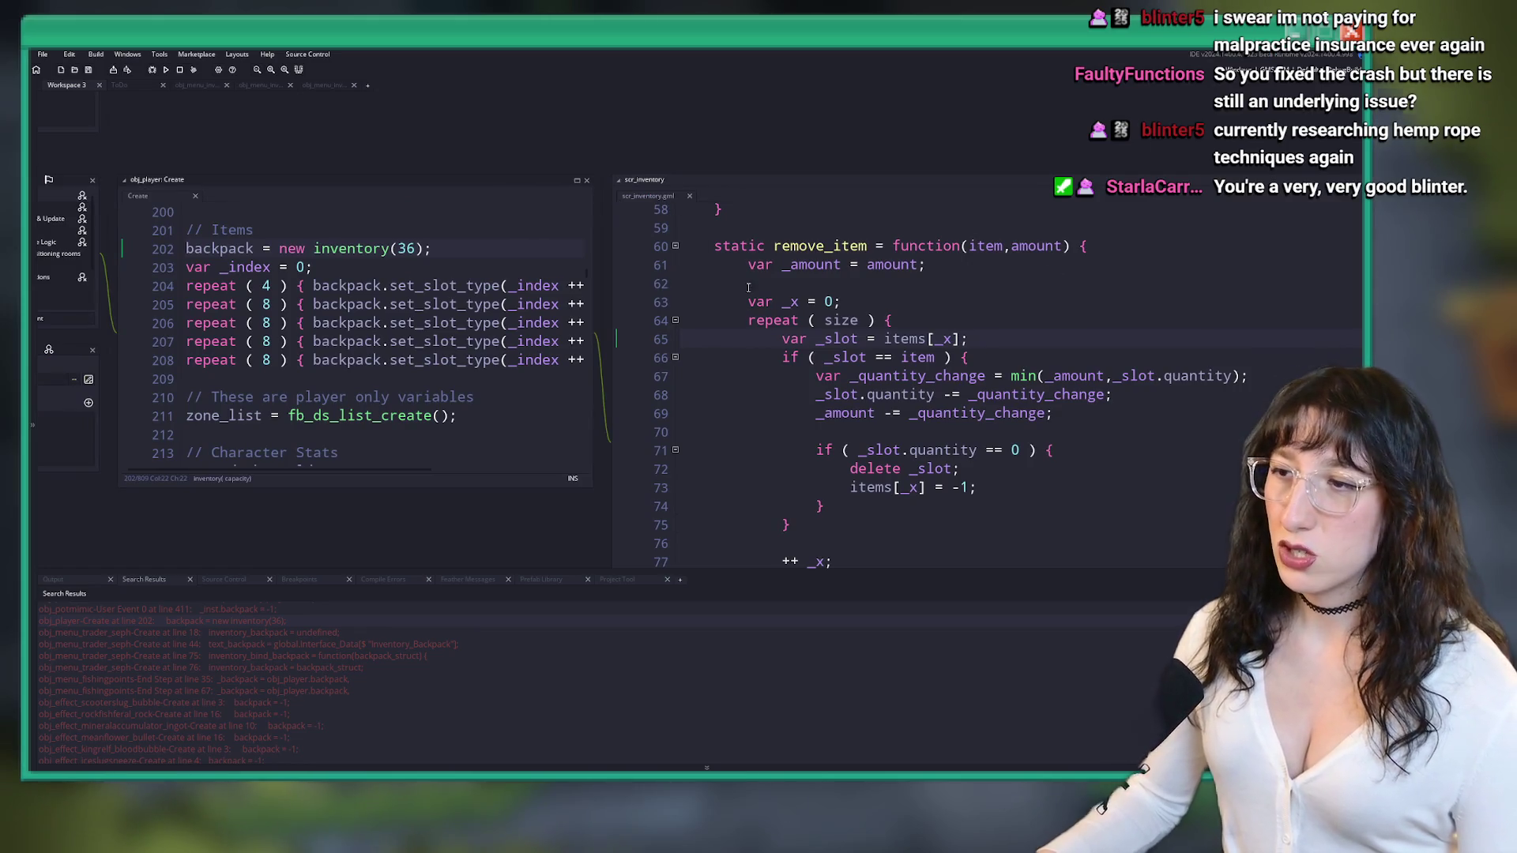
- Collapse the obj_player and obj_menu_inventory windows and bring up the ToDo.txt list
scroll(711, 269, "down", 2)
scroll(750, 324, "up", 3)
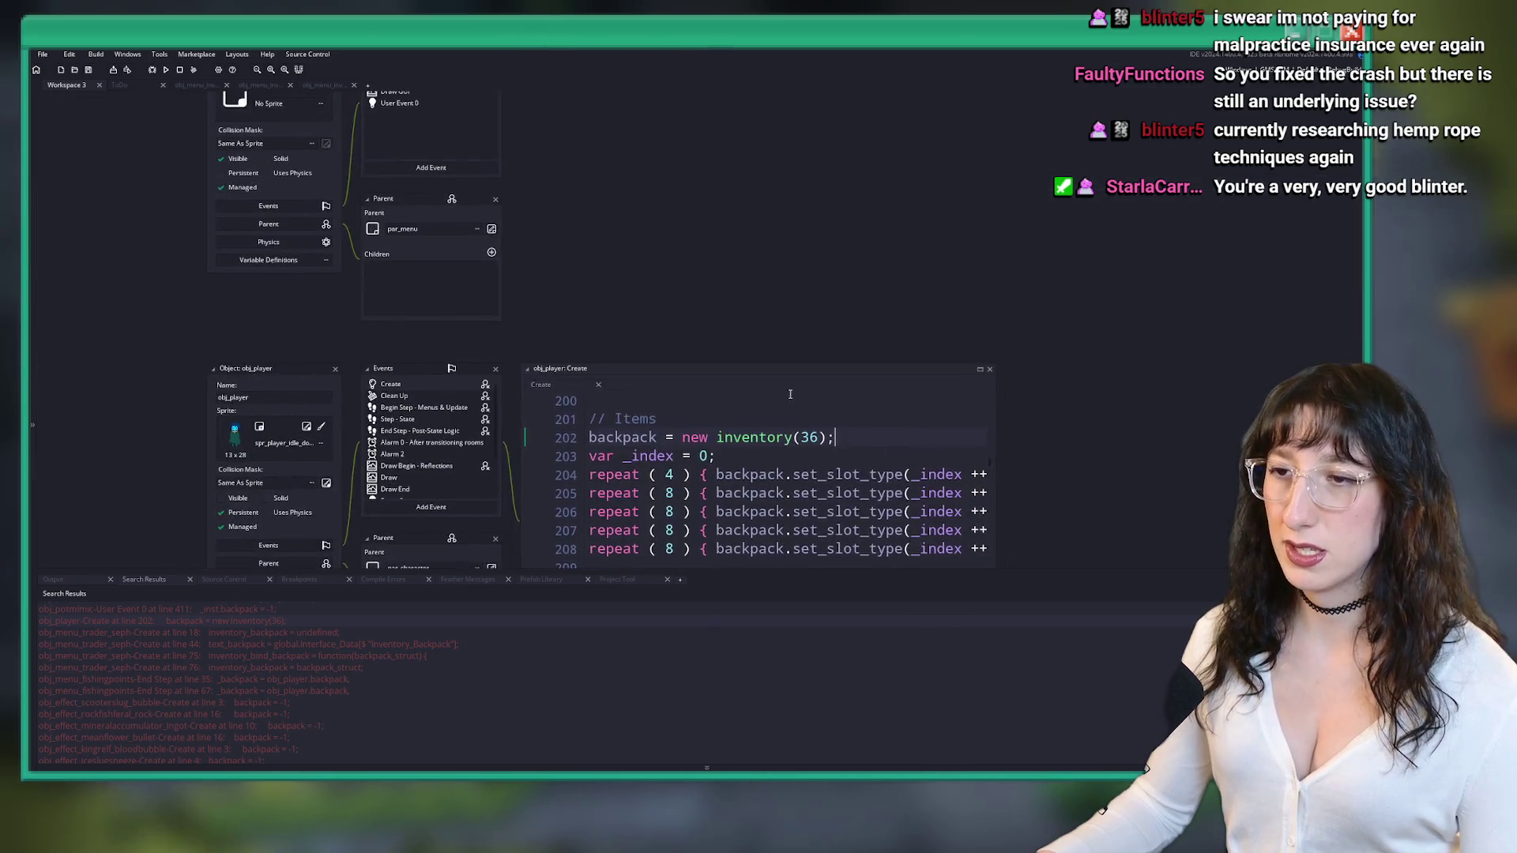
left_click(850, 450)
left_click(426, 406)
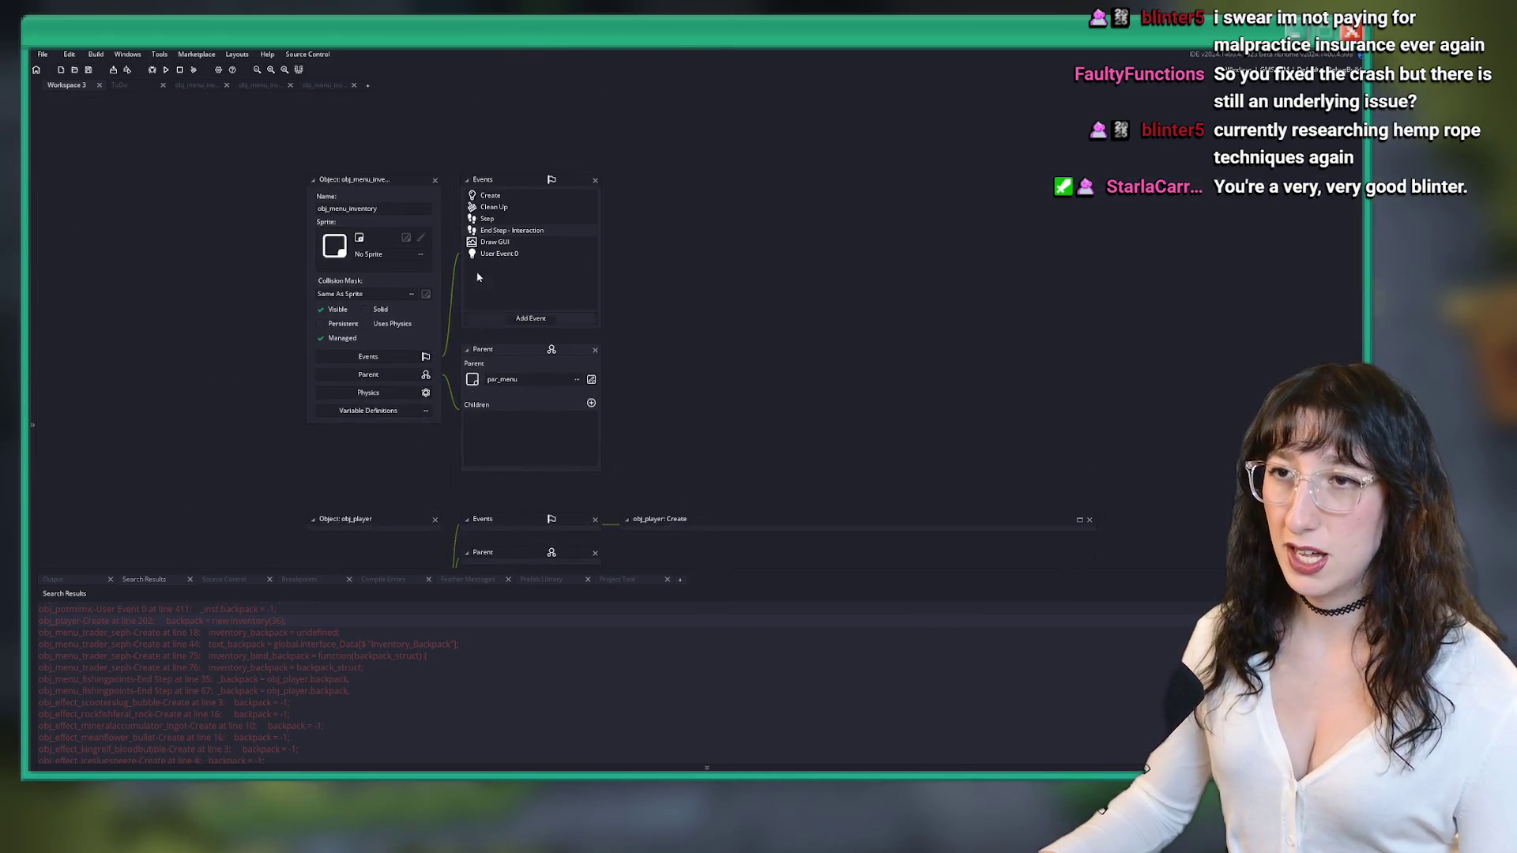
left_click(435, 181)
left_click(119, 85)
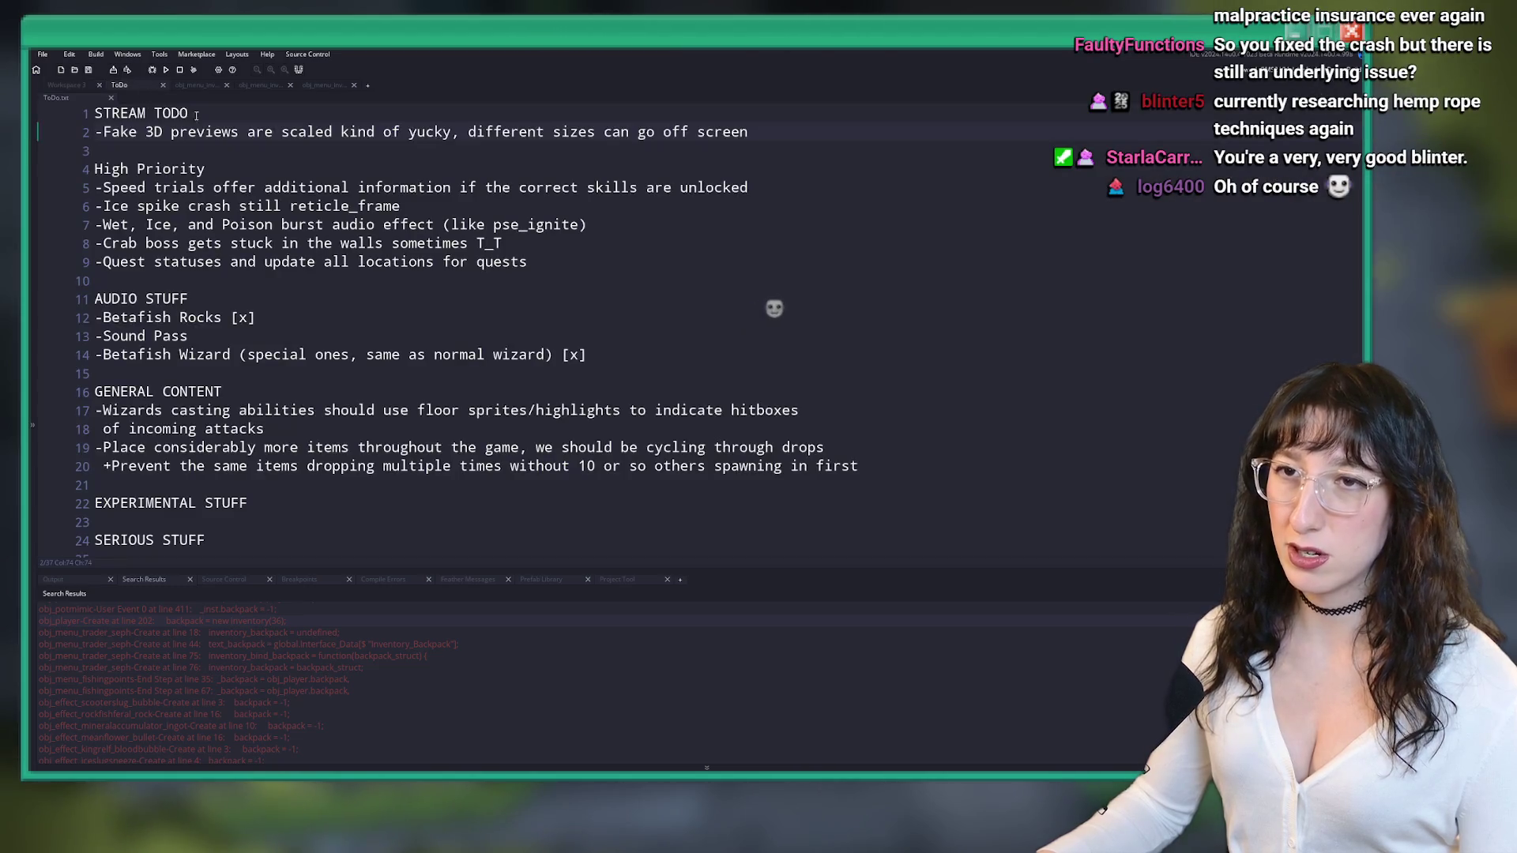
- Add line 3 '-Inventory item slots occasionally stop existing, uh oh' to ToDo.txt and save it
key("Return")
type("-")
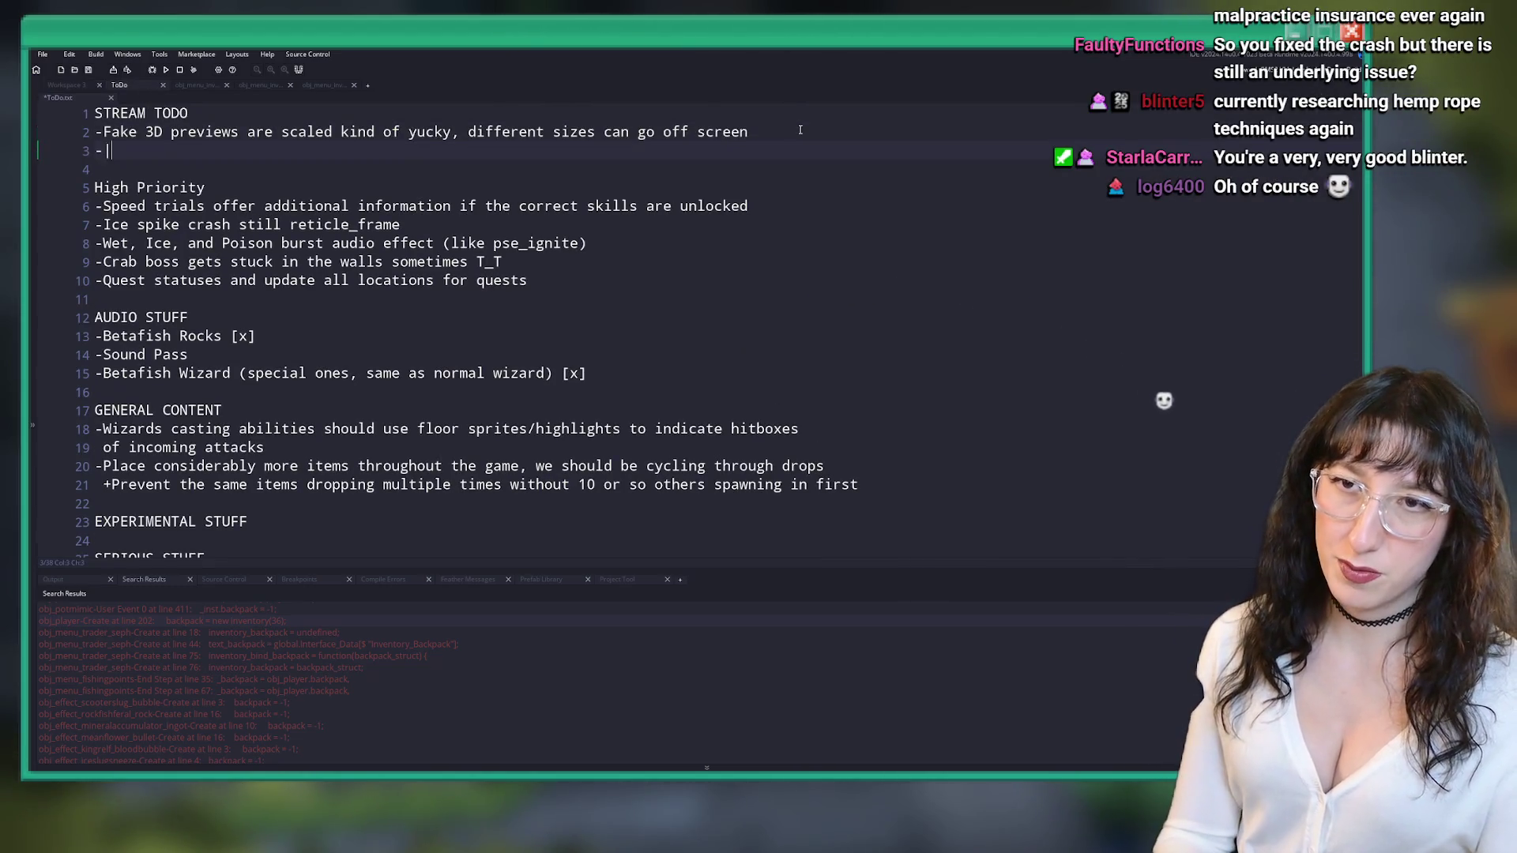
type("Inventoryu")
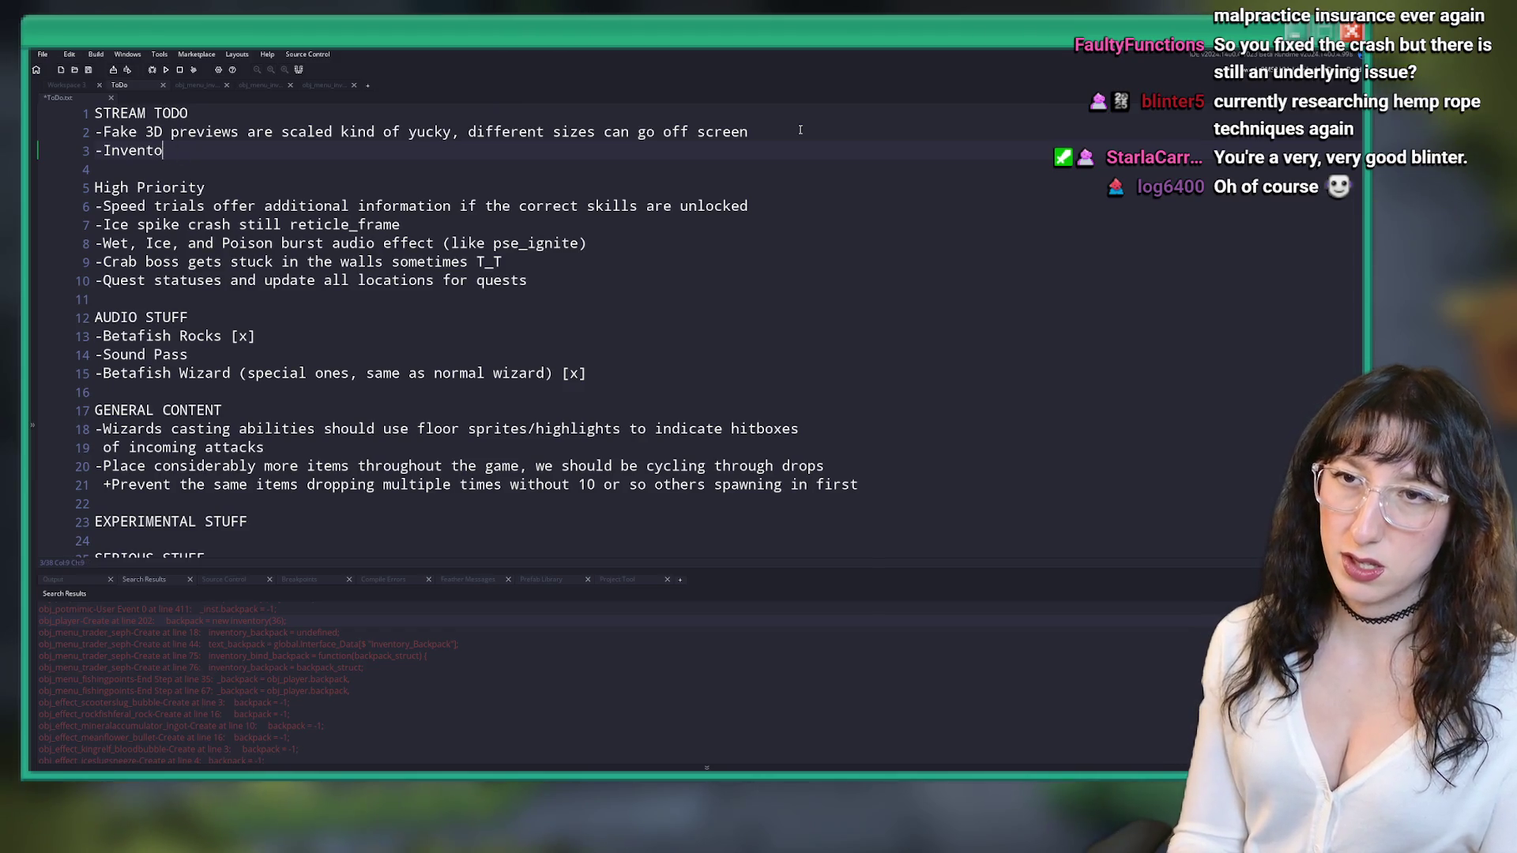
key("BackSpace")
key("BackSpace")
key("BackSpace")
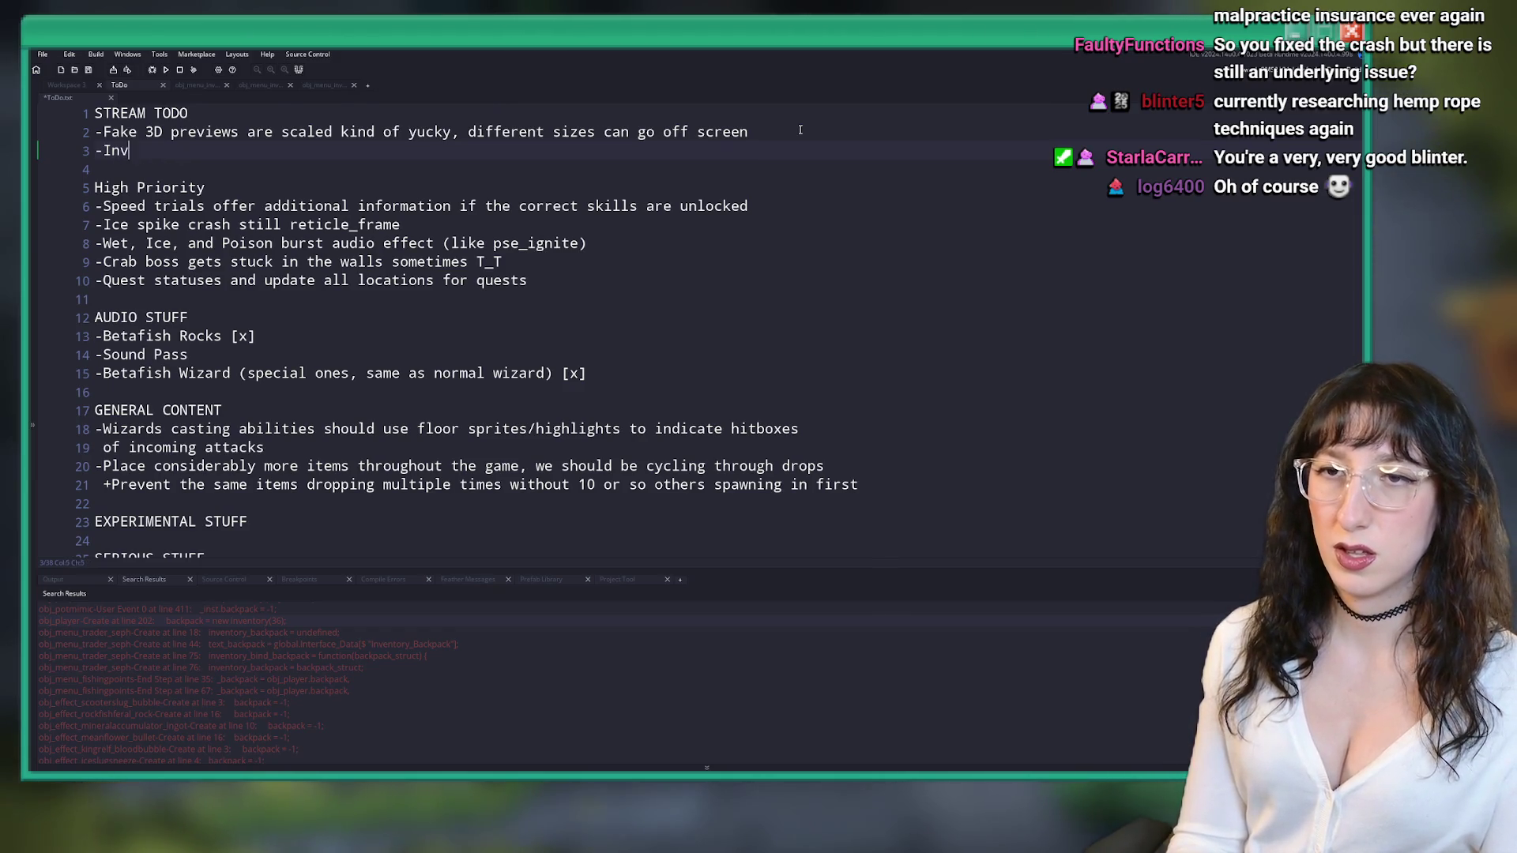
type("entory item slots")
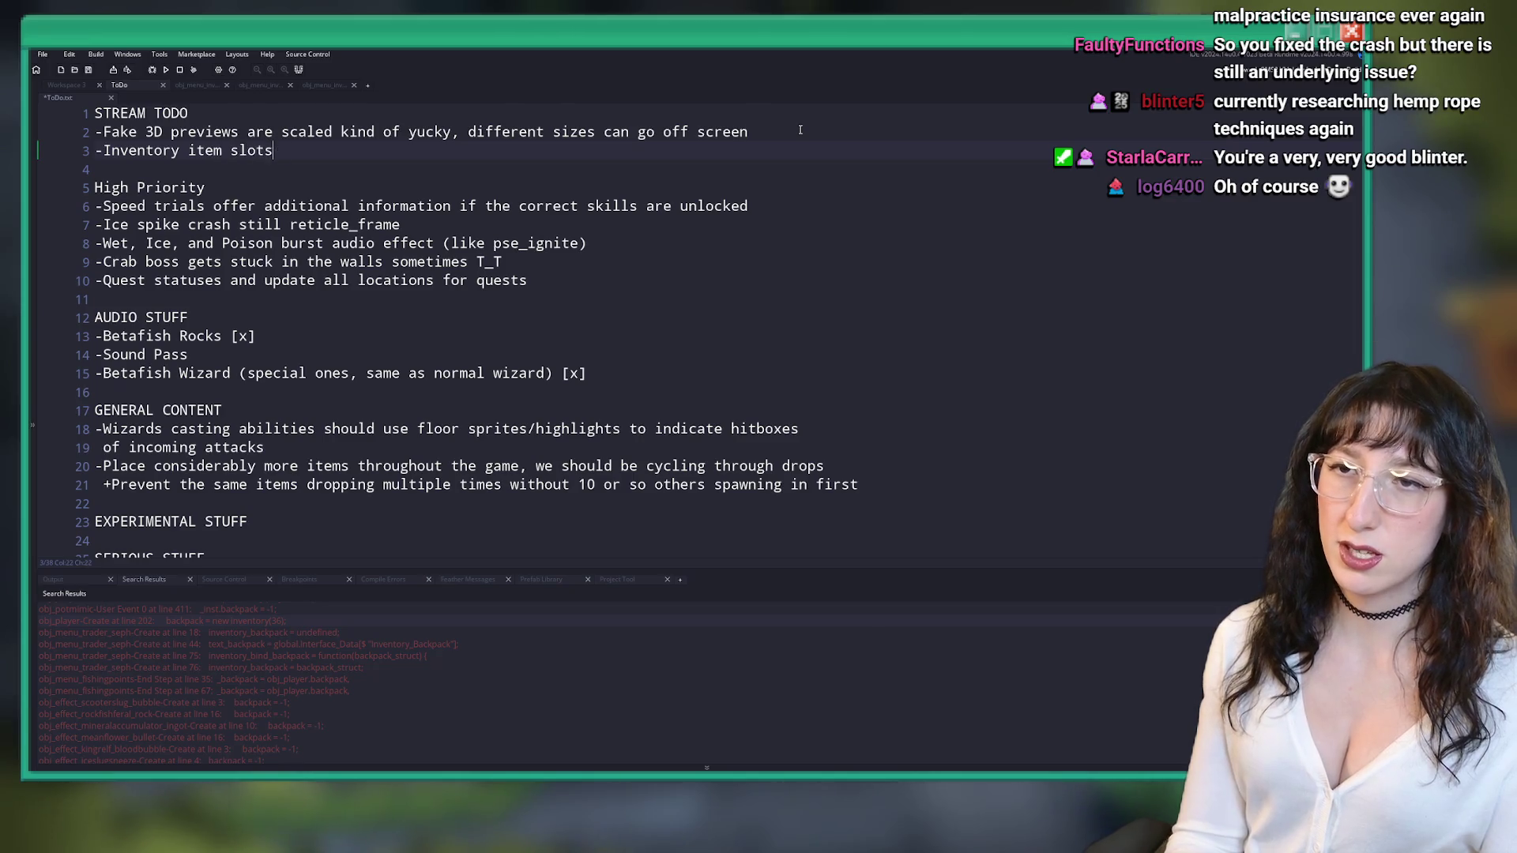
type(" occasiona")
key("BackSpace")
key("BackSpace")
type("st")
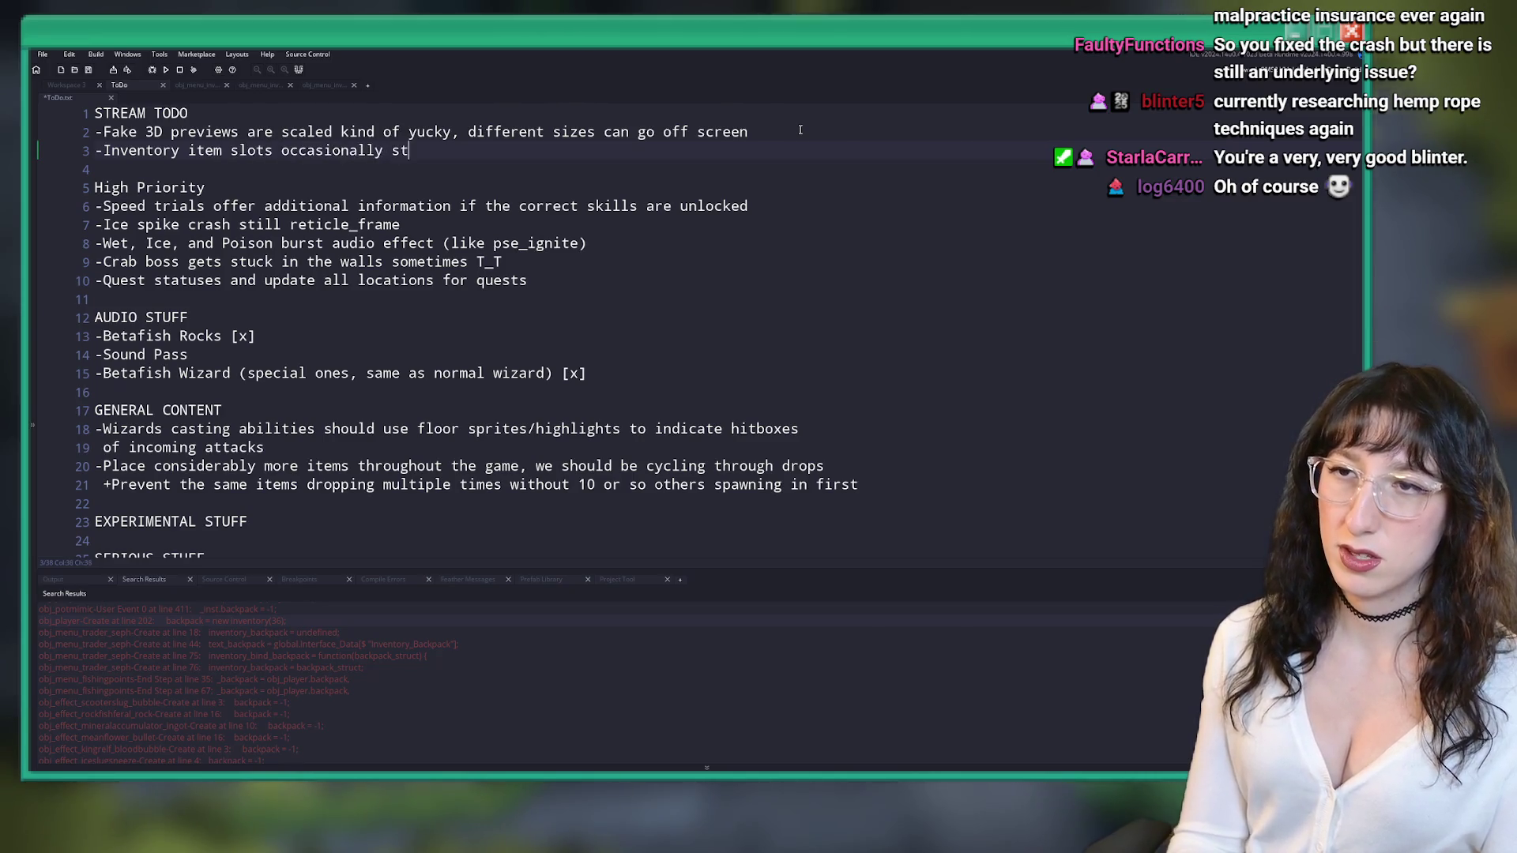
type("istk, uh oh")
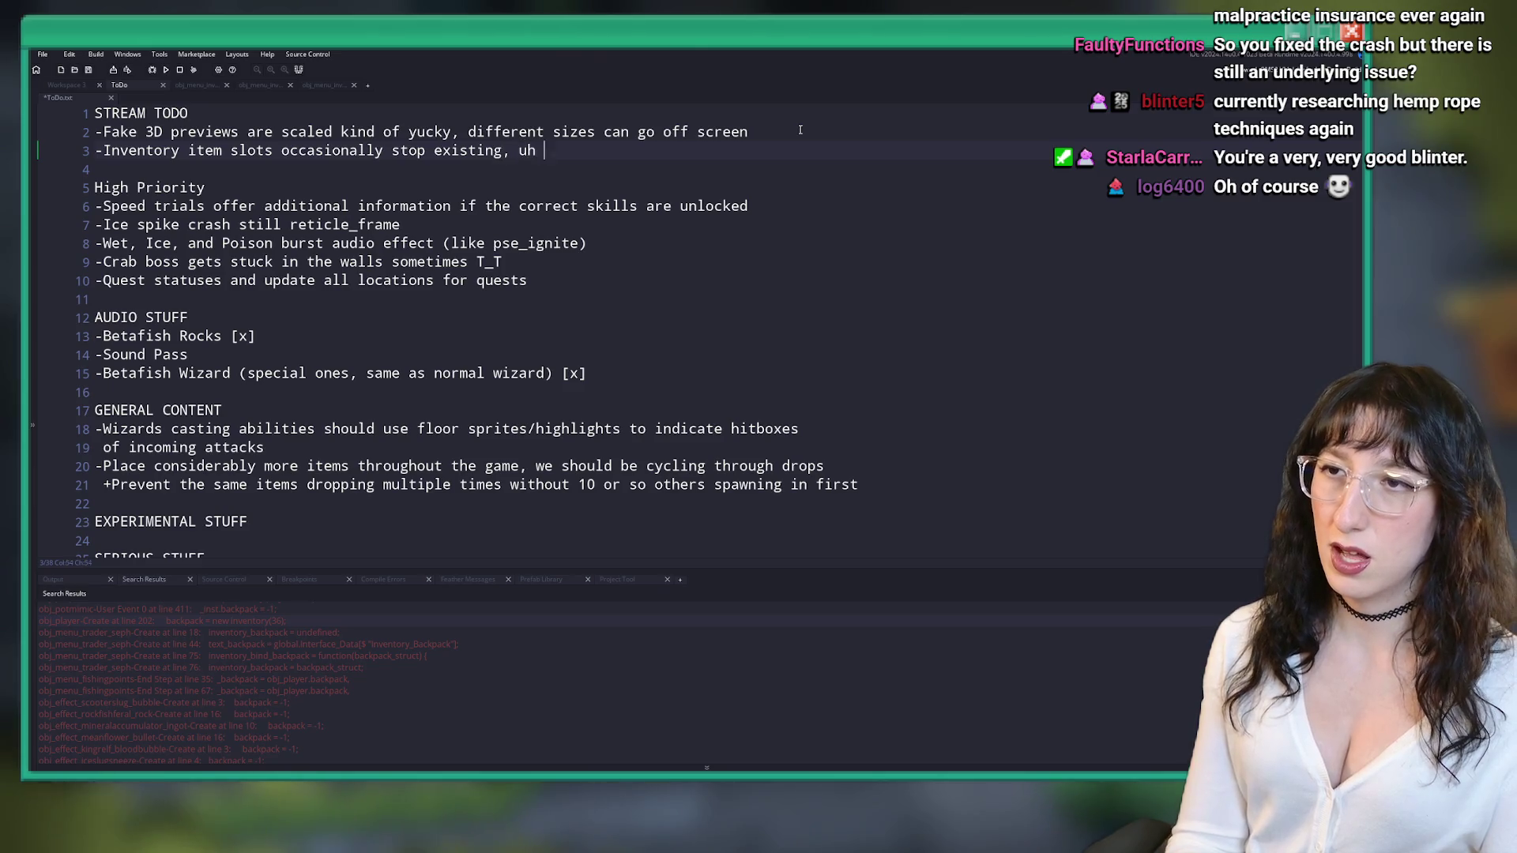
key("ctrl+s")
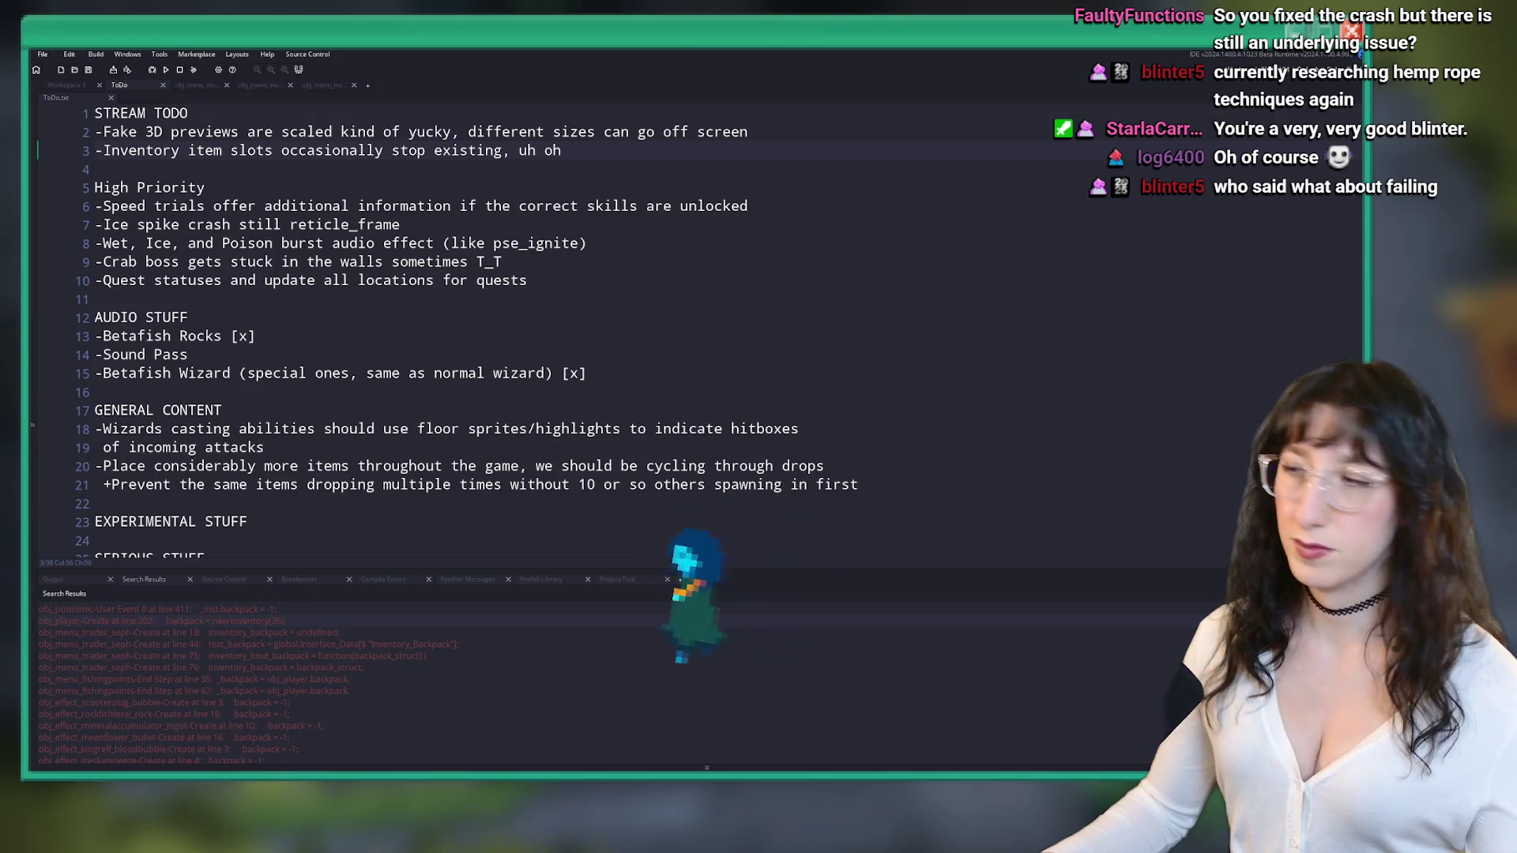
- Glance over the inventory code tabs, then open the build_options script from an empty workspace
left_click(193, 84)
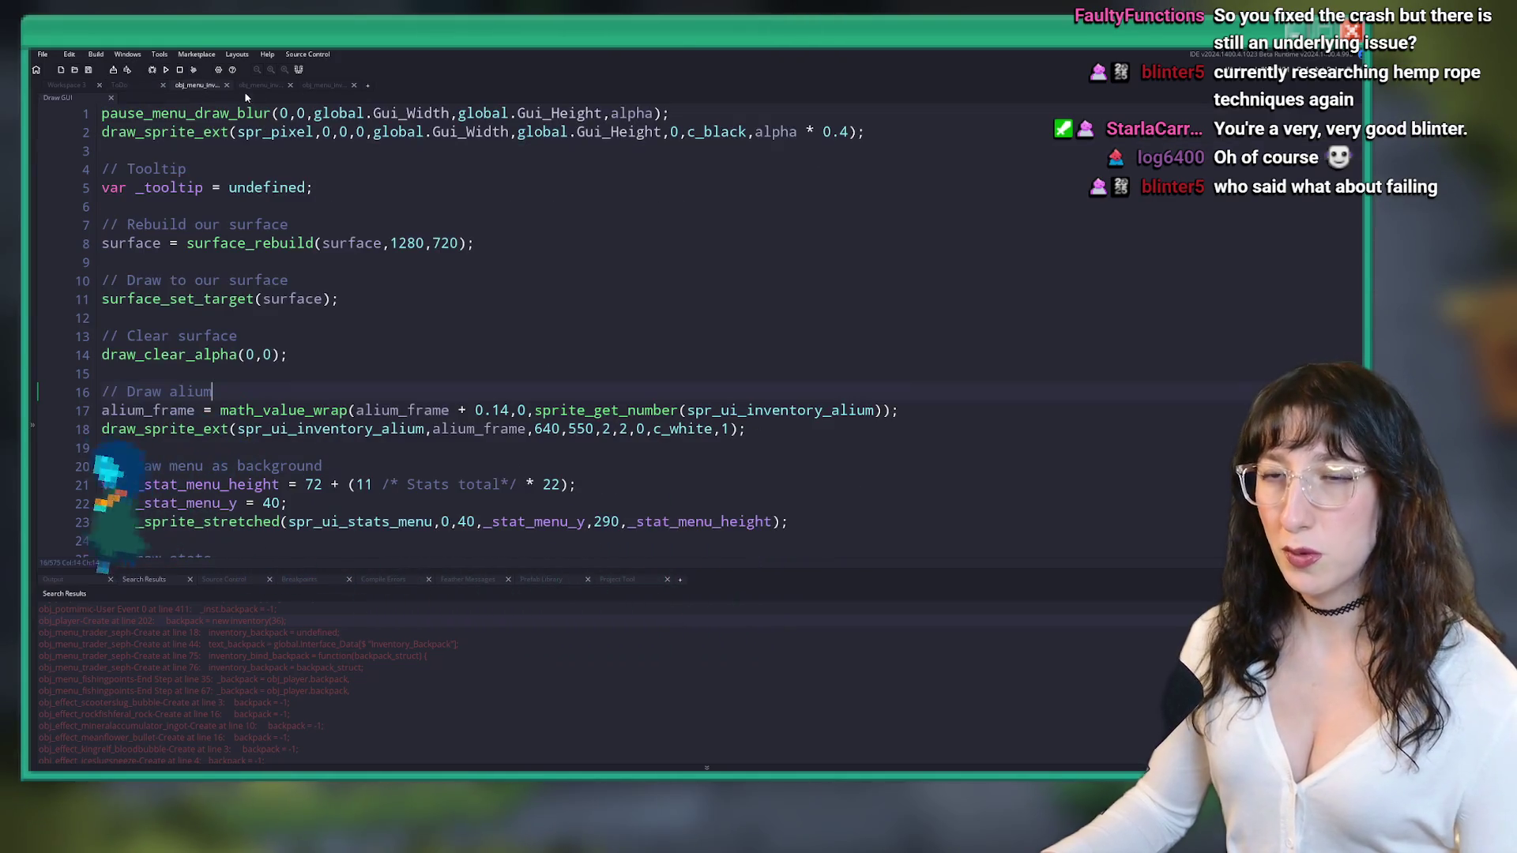
left_click(286, 86)
left_click(323, 86)
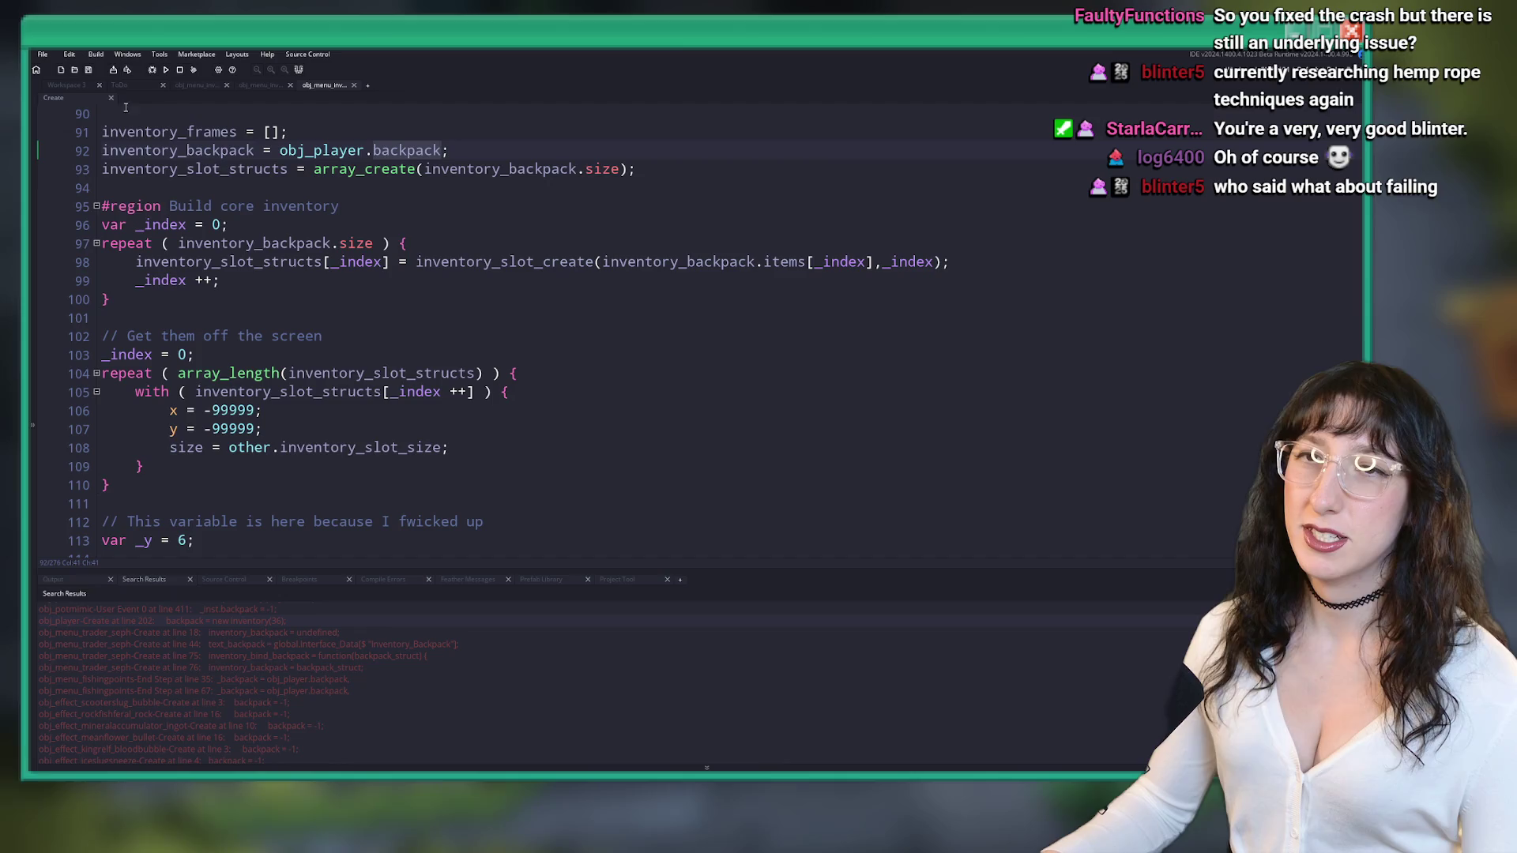
left_click(79, 85)
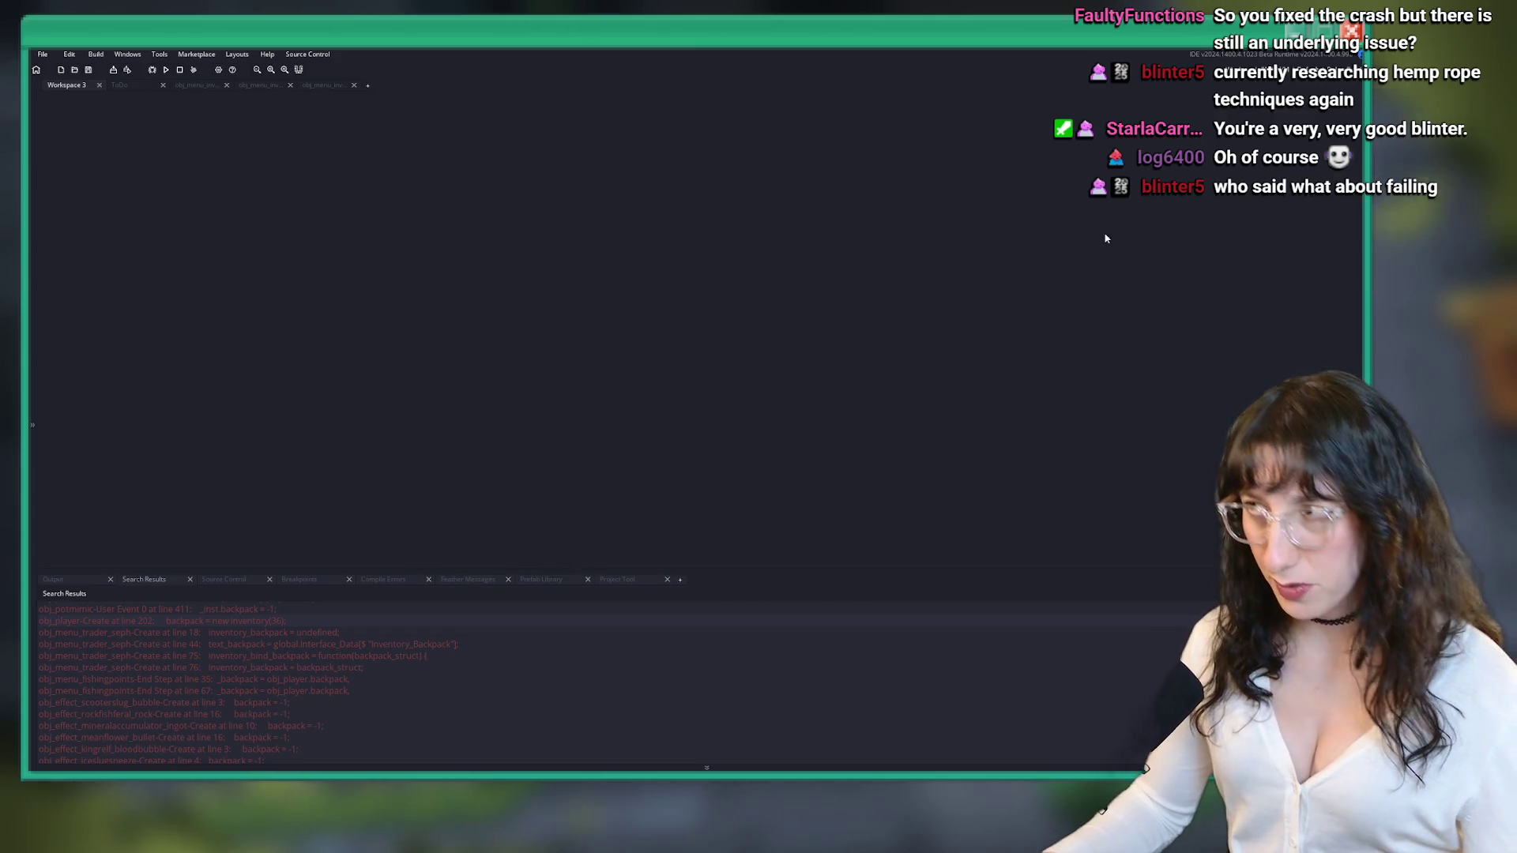
key("ctrl+t")
type("build_opt")
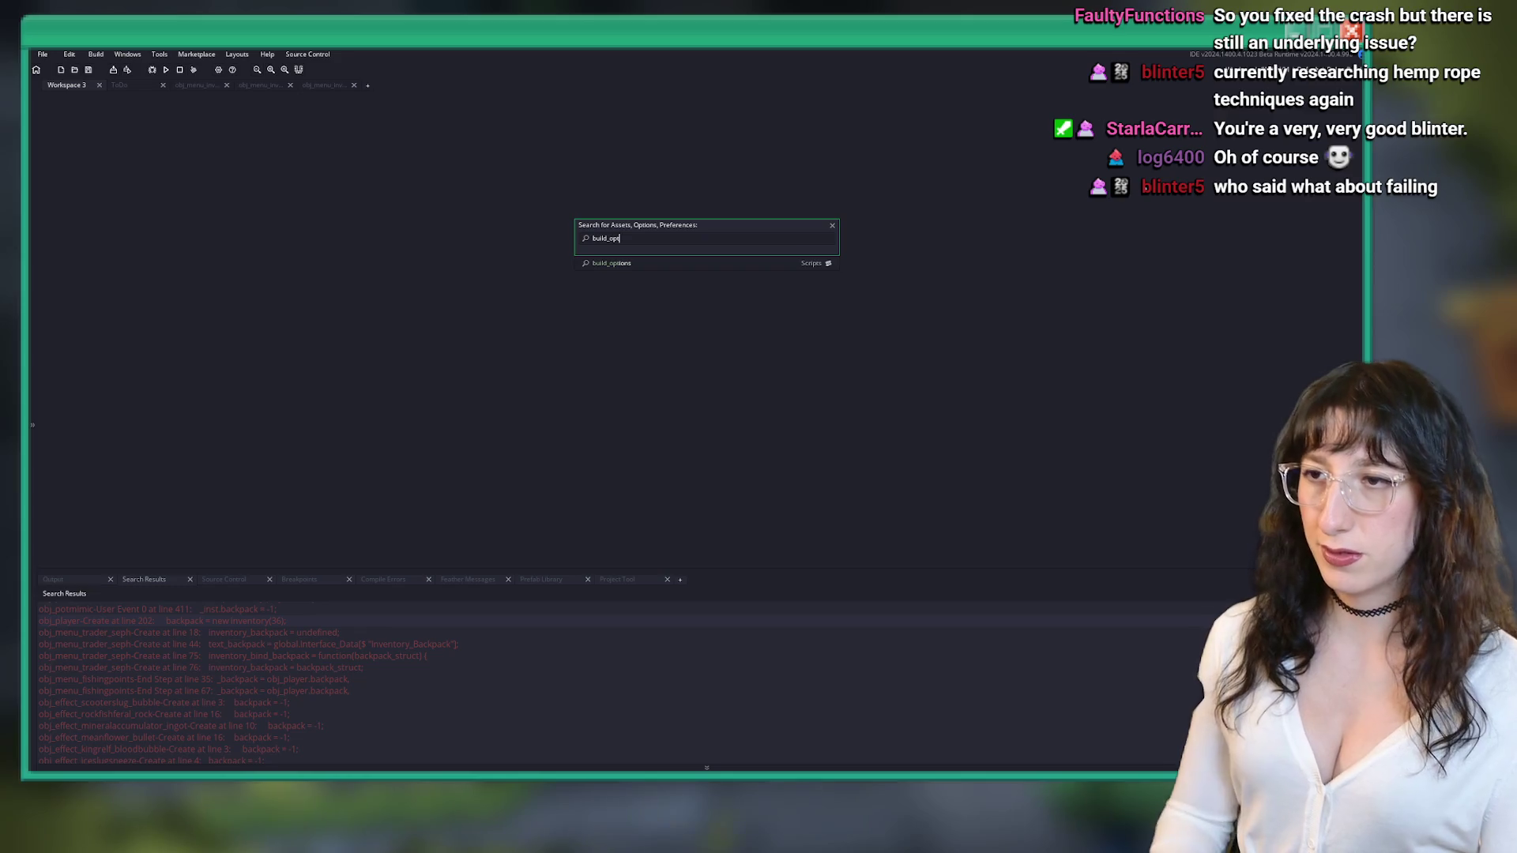
key("Return")
- Change the BuildVersion macro from 0.3.24 to 0.3.25 (March 25, 2026) and run the game
scroll(370, 342, "down", 3)
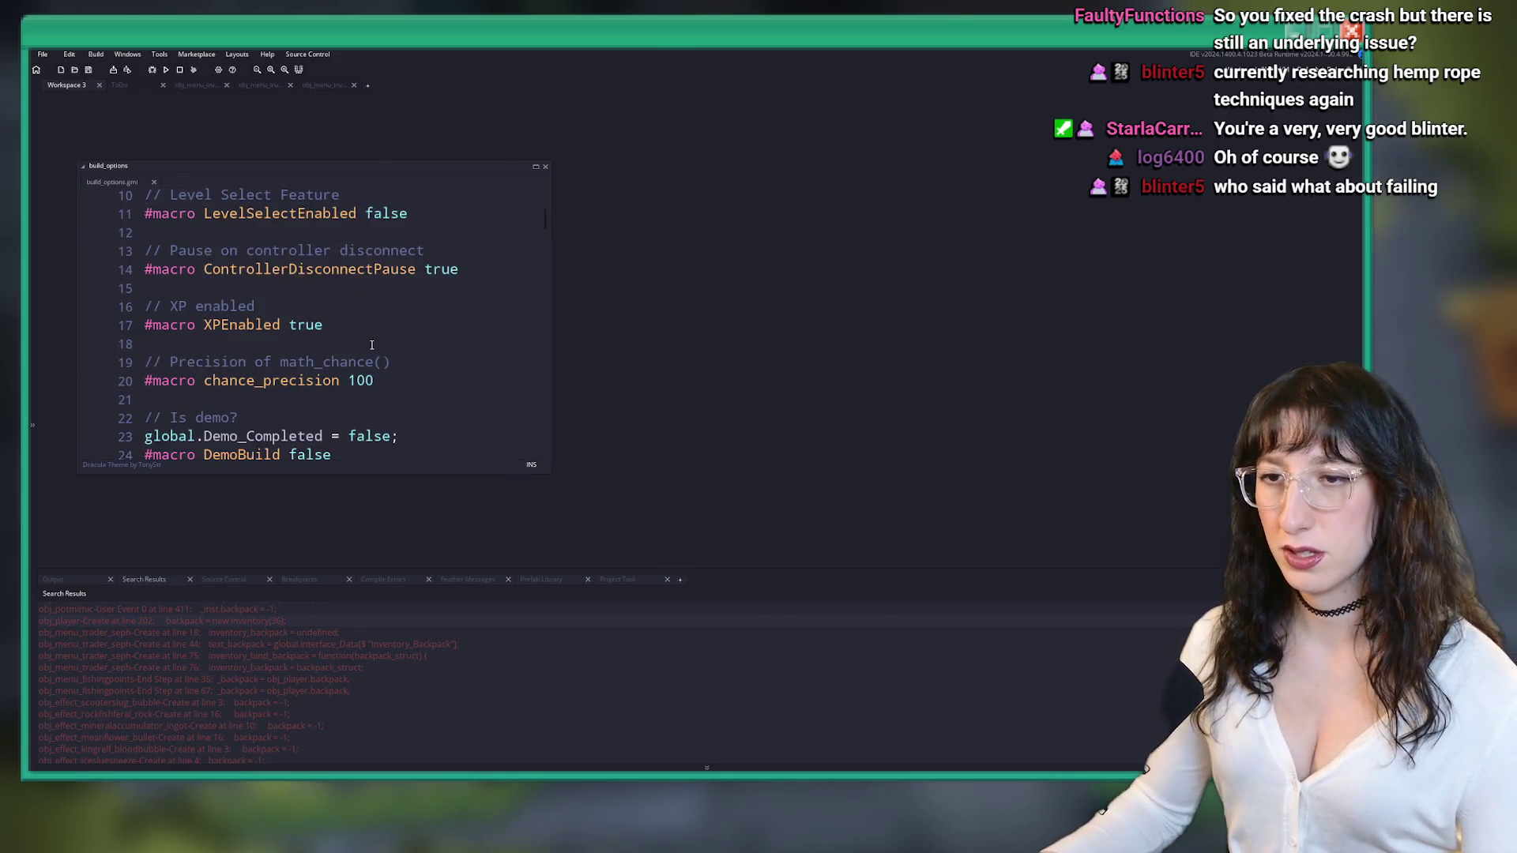
scroll(370, 342, "down", 5)
left_click_drag(548, 474, 877, 544)
left_click(375, 323)
key("BackSpace")
type("5")
key("ctrl+m")
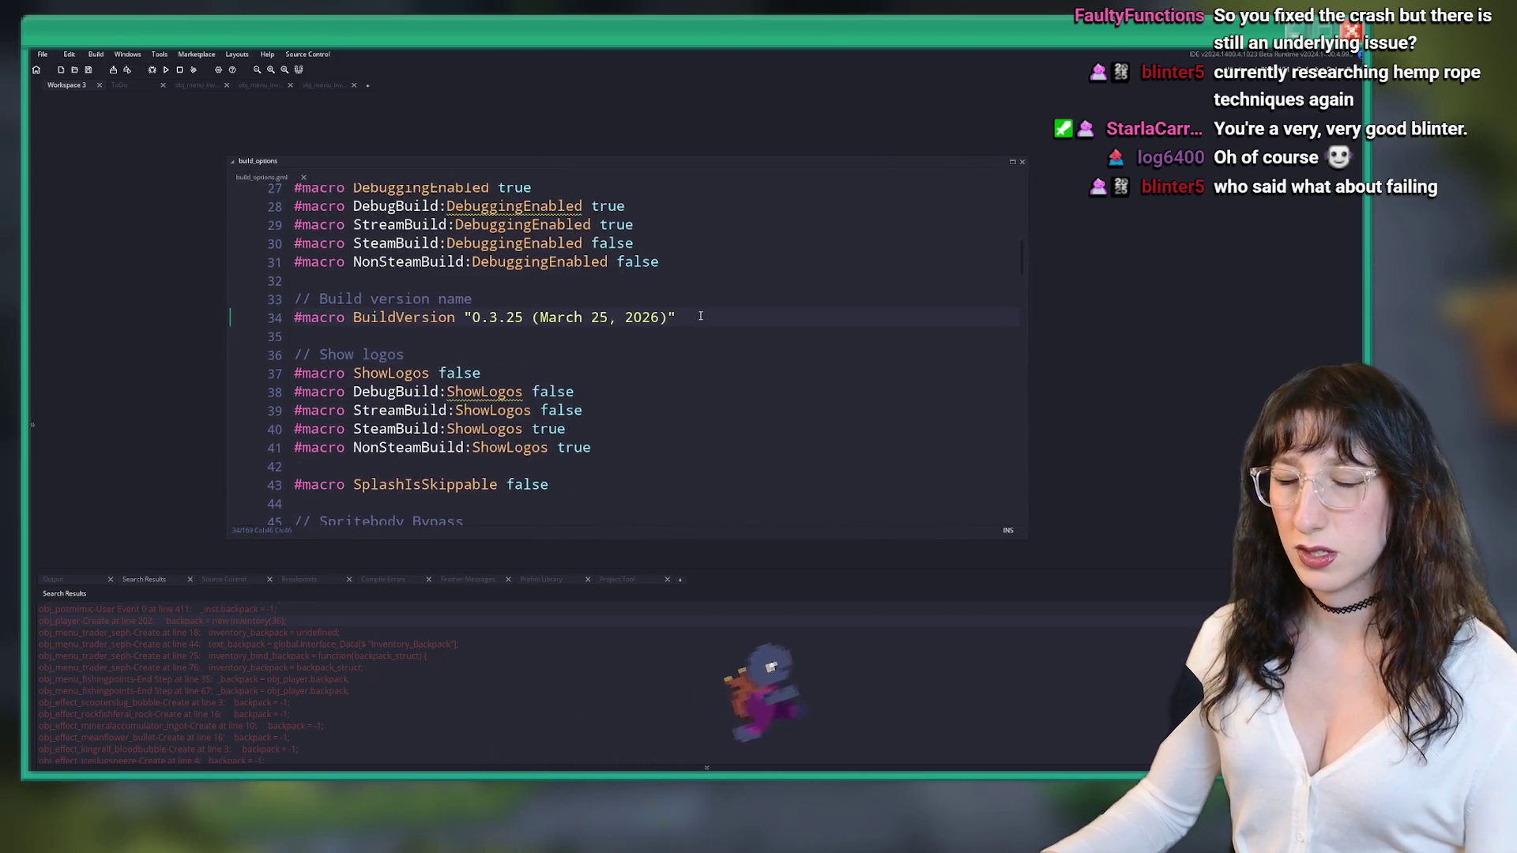
key("ctrl+m")
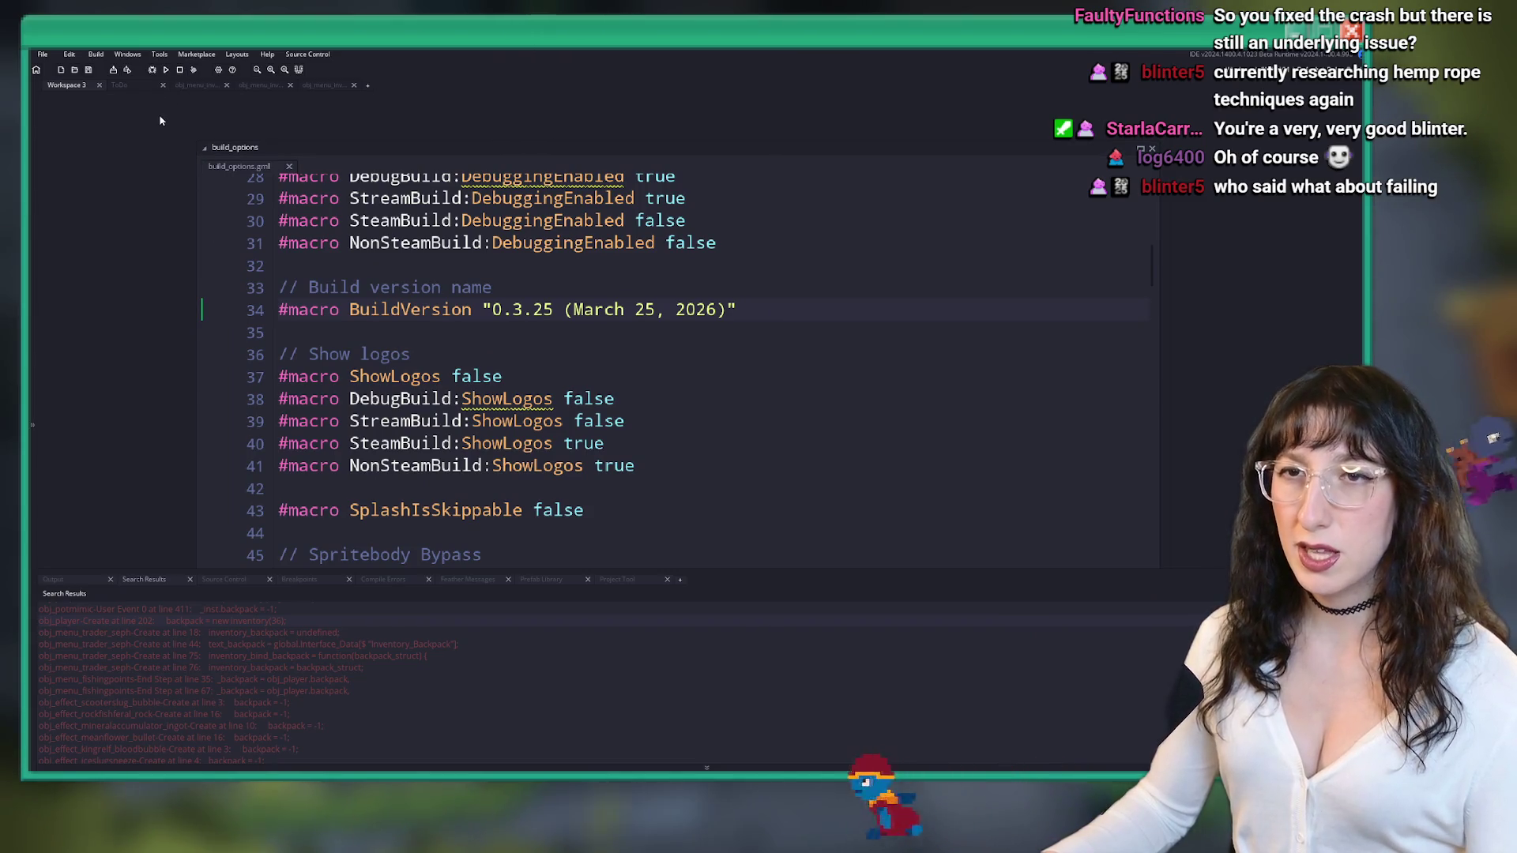
left_click(195, 70)
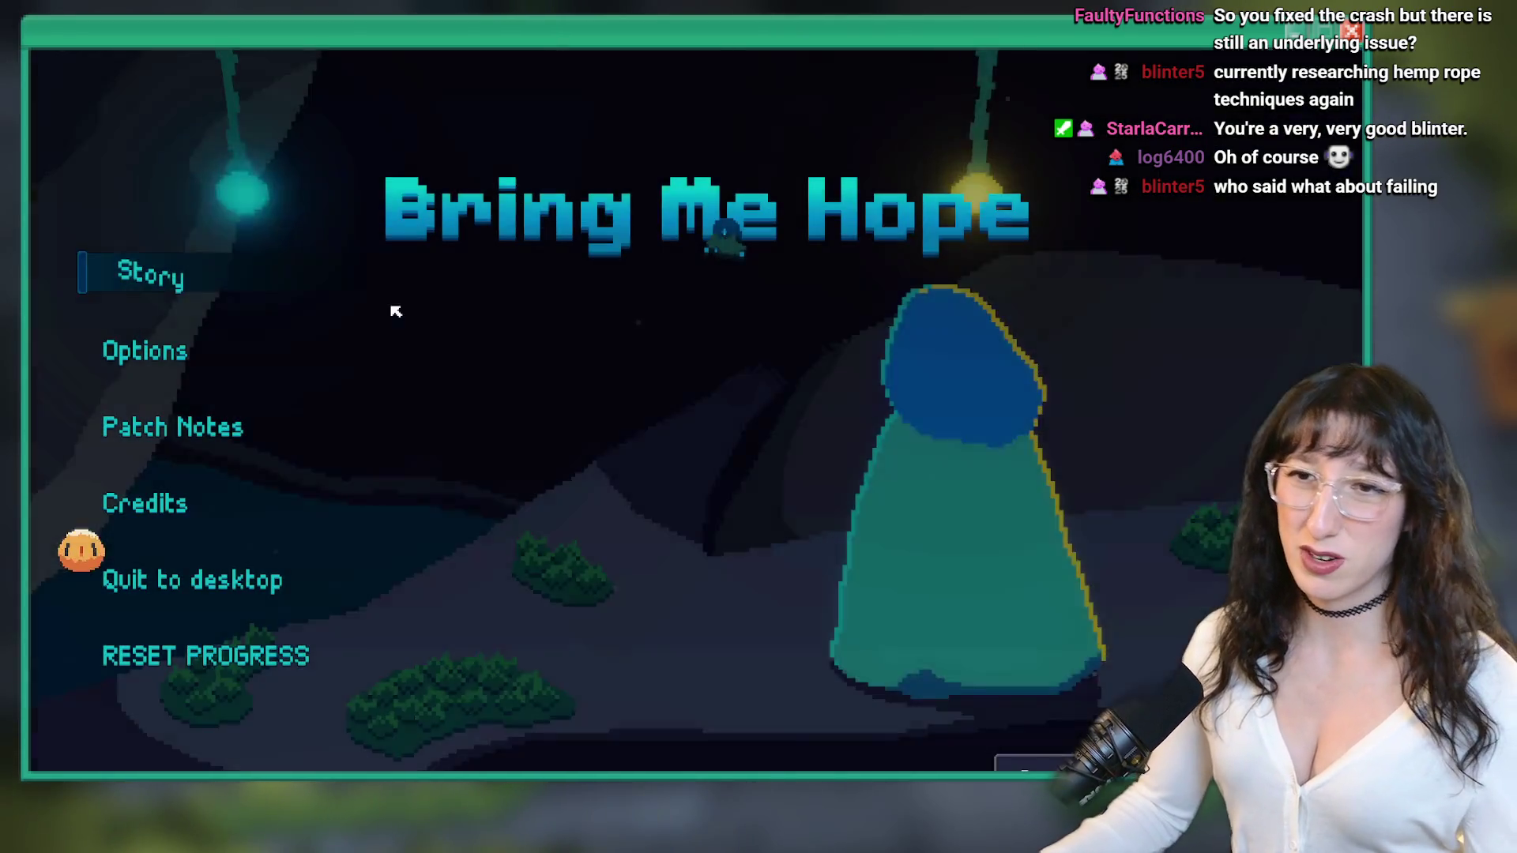
- Start Story mode and walk the character in and out of several Sea Cave City houses
left_click(186, 289)
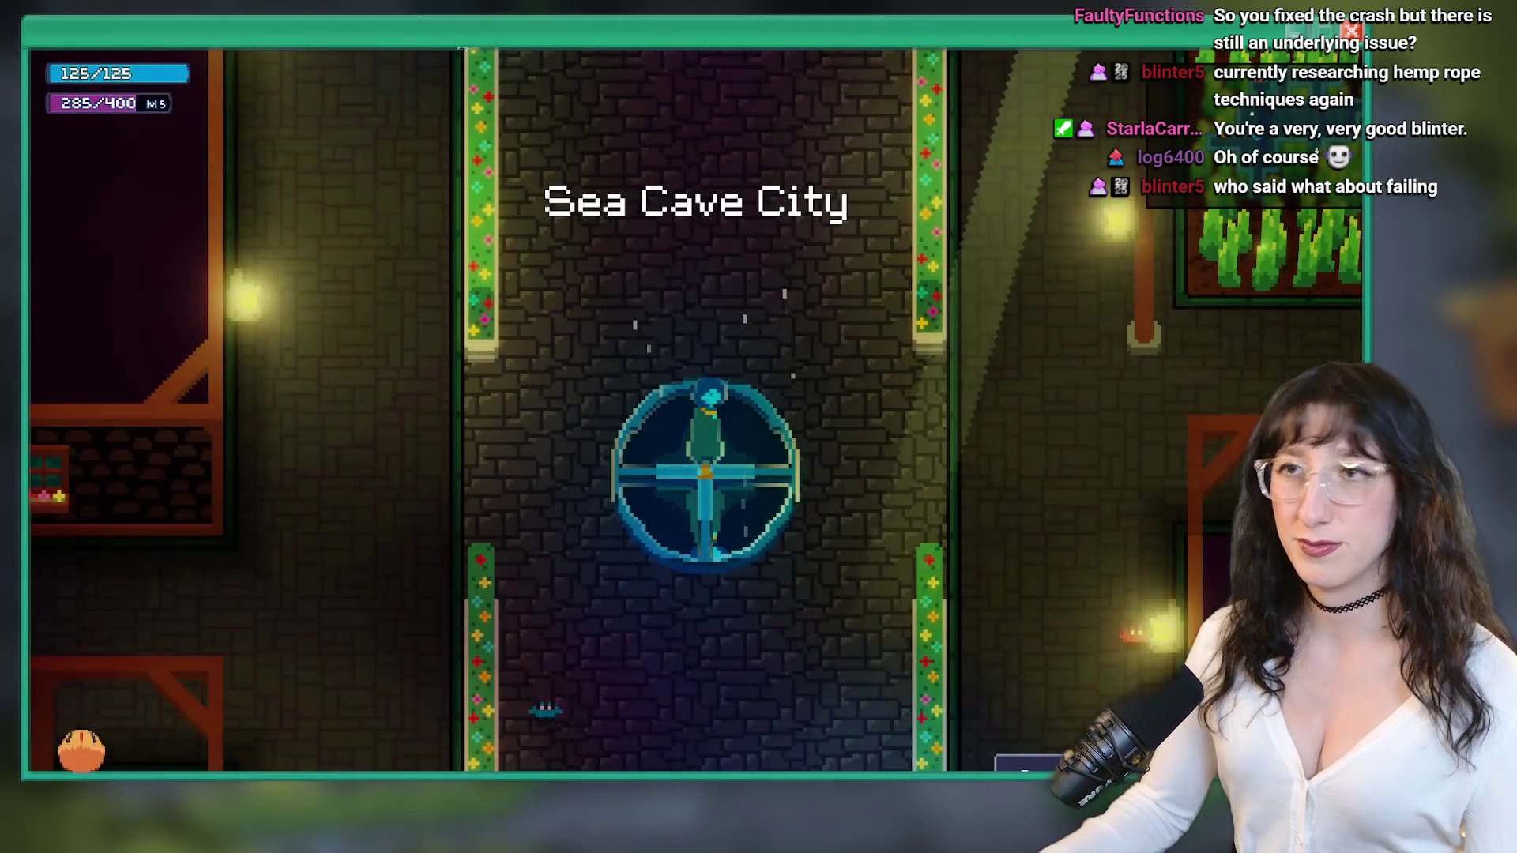
key("w")
key("d")
key("w")
key("w")
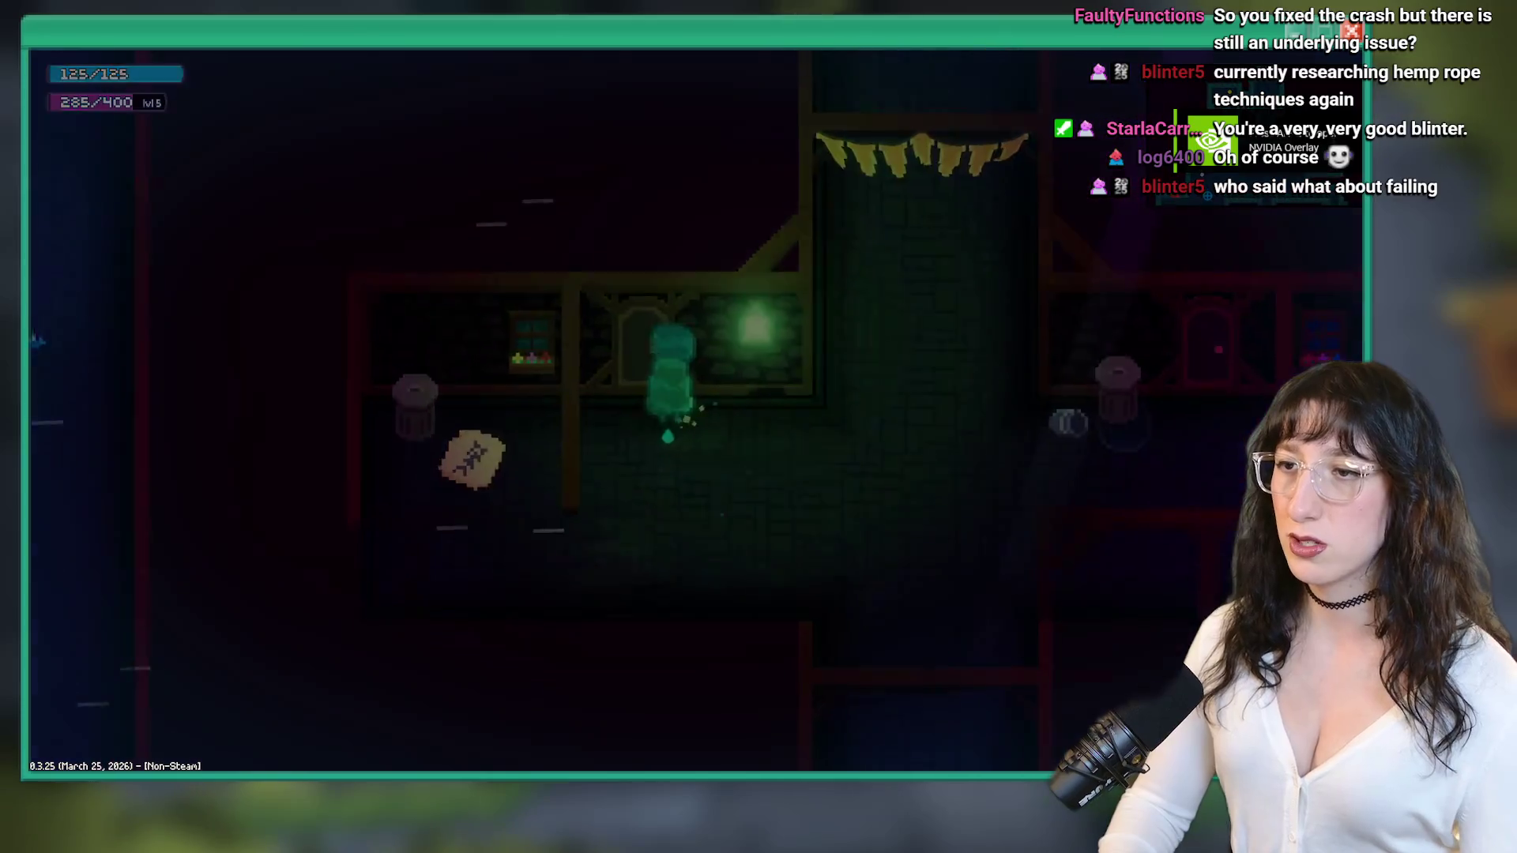
key("d")
key("w")
key("s")
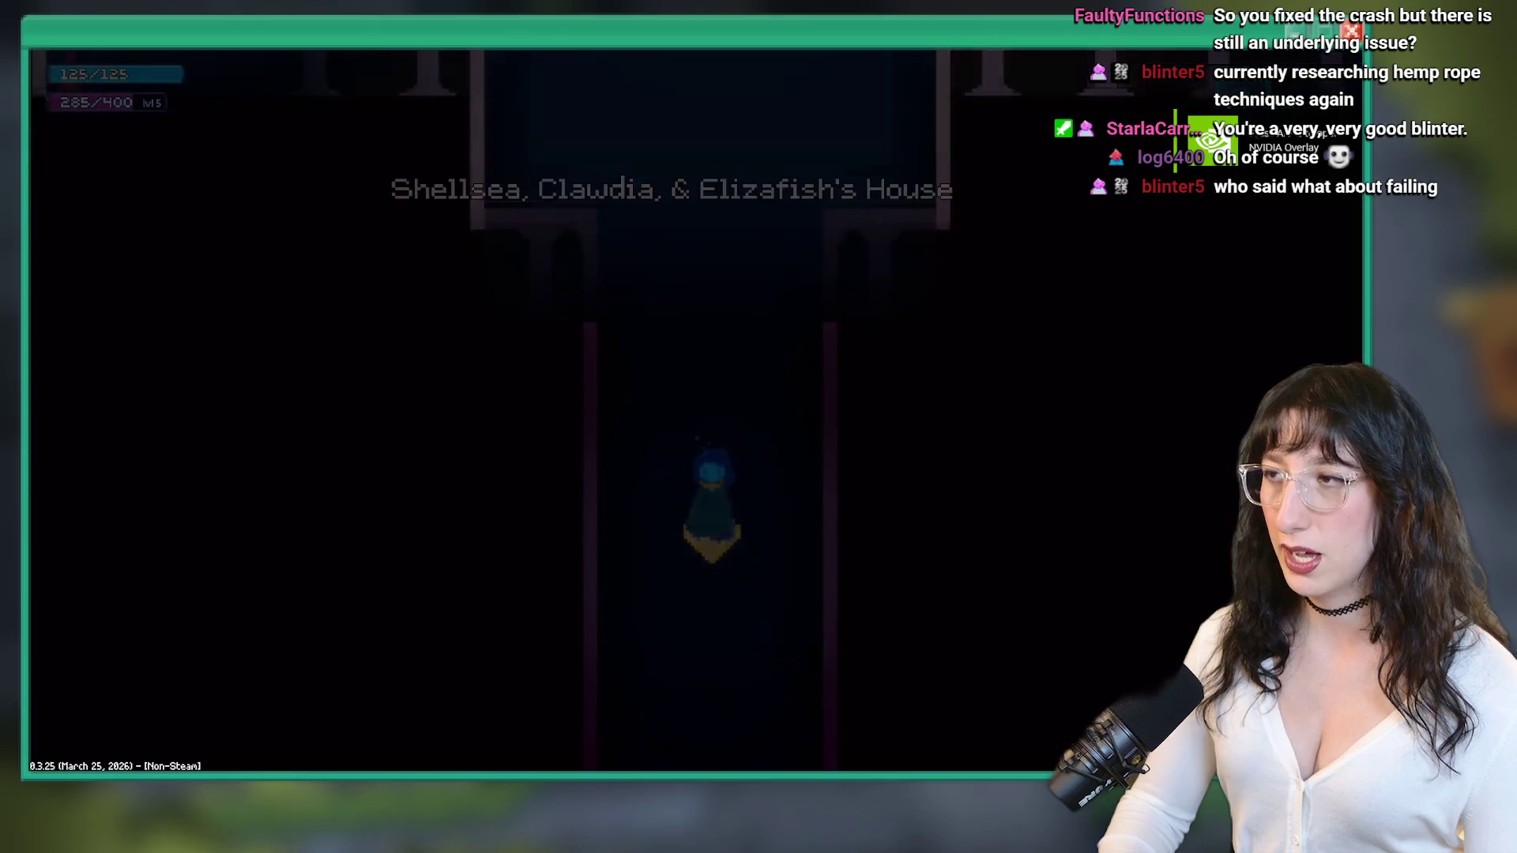
key("w")
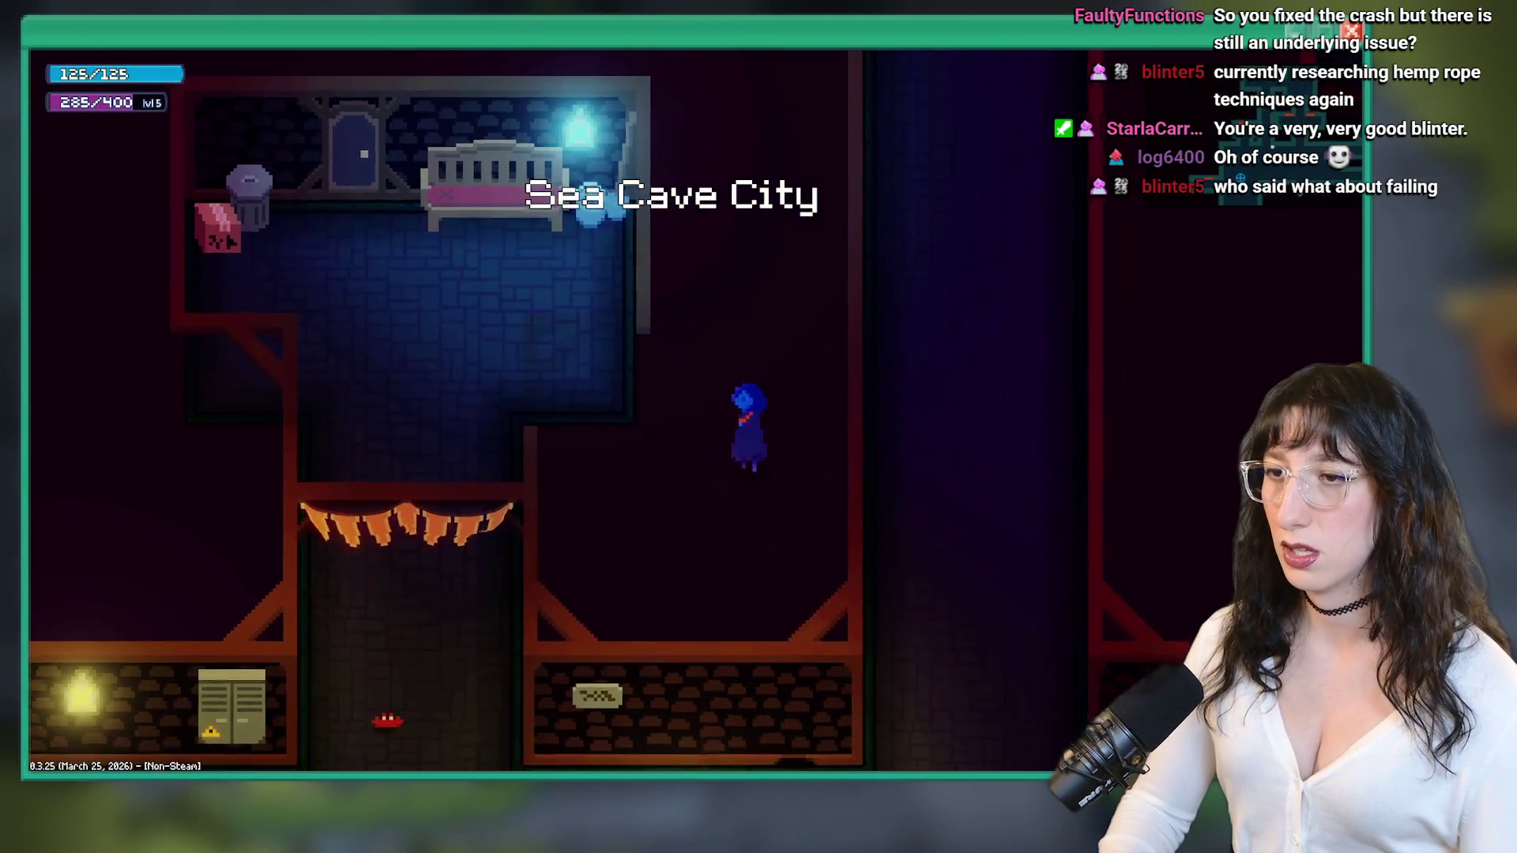
key("a")
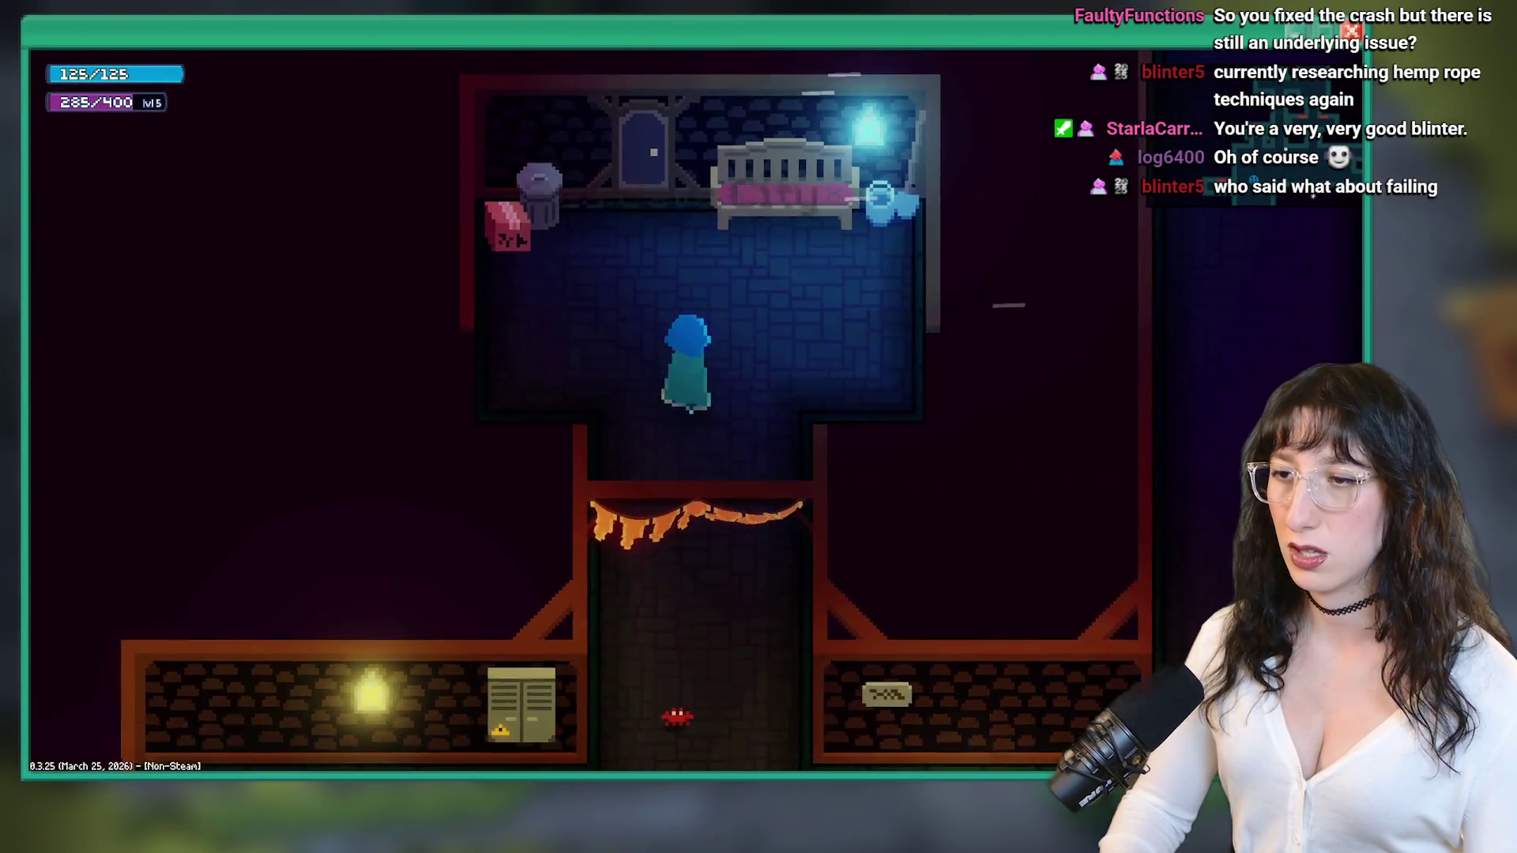
key("w")
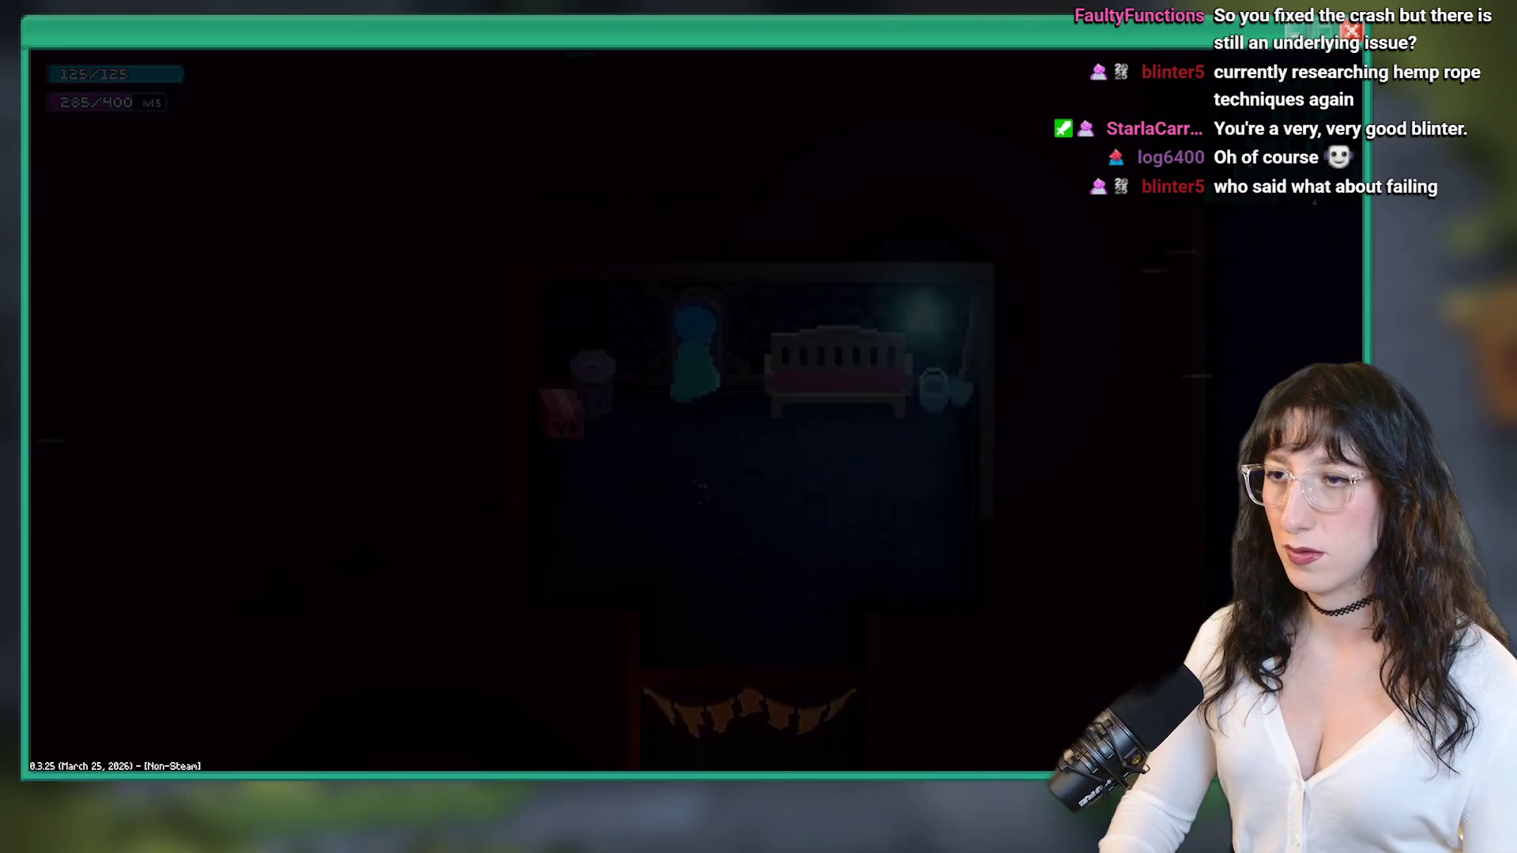
key("s")
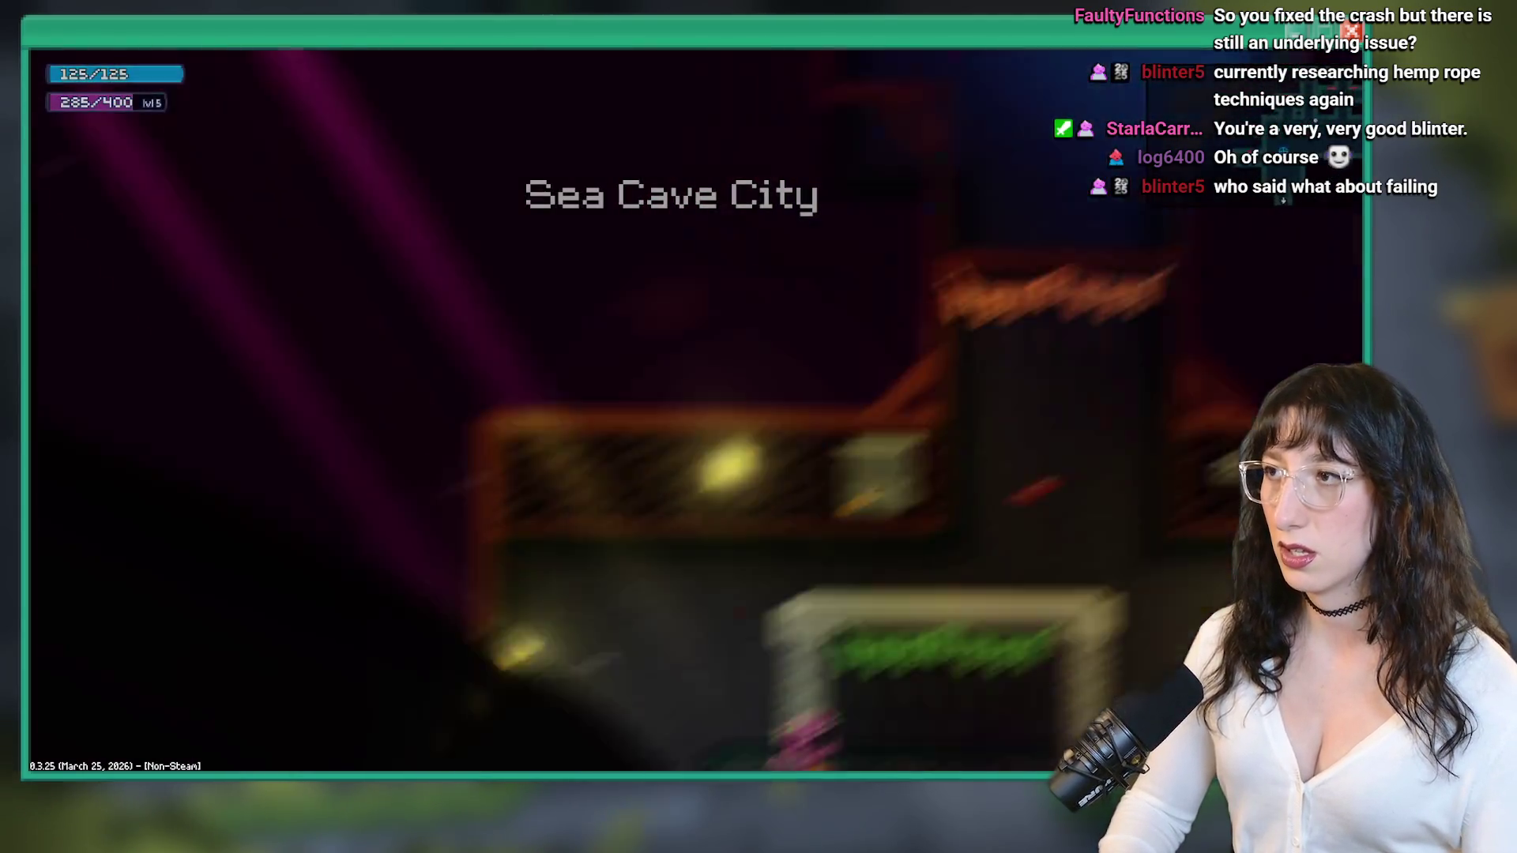
key("w")
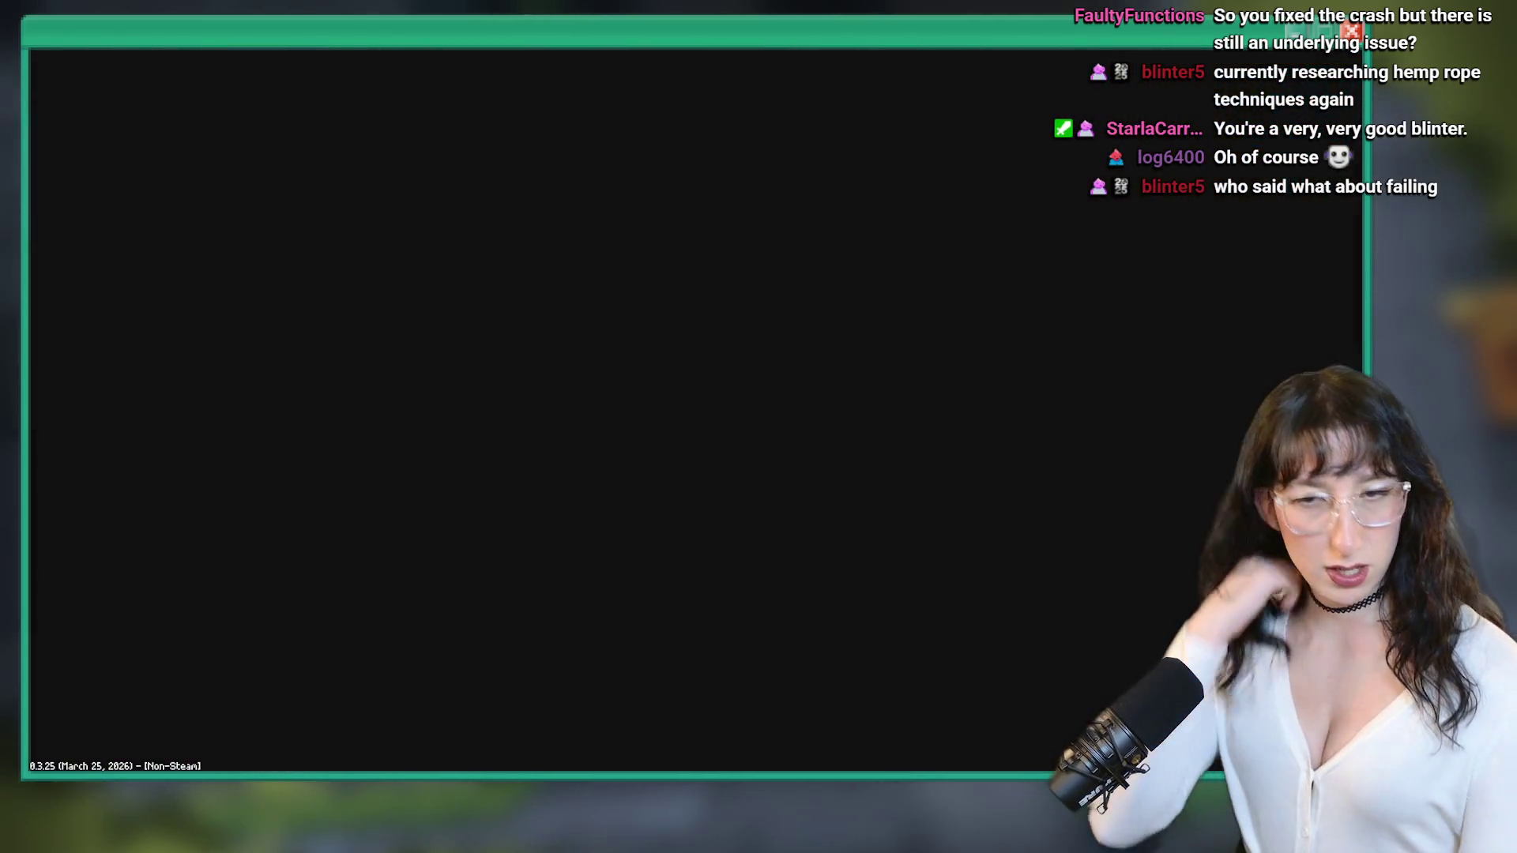
- Open rm_intro_0_4_alt and inspect its door's creation code leading to rm_intro_0_4_home0
key("alt+Tab")
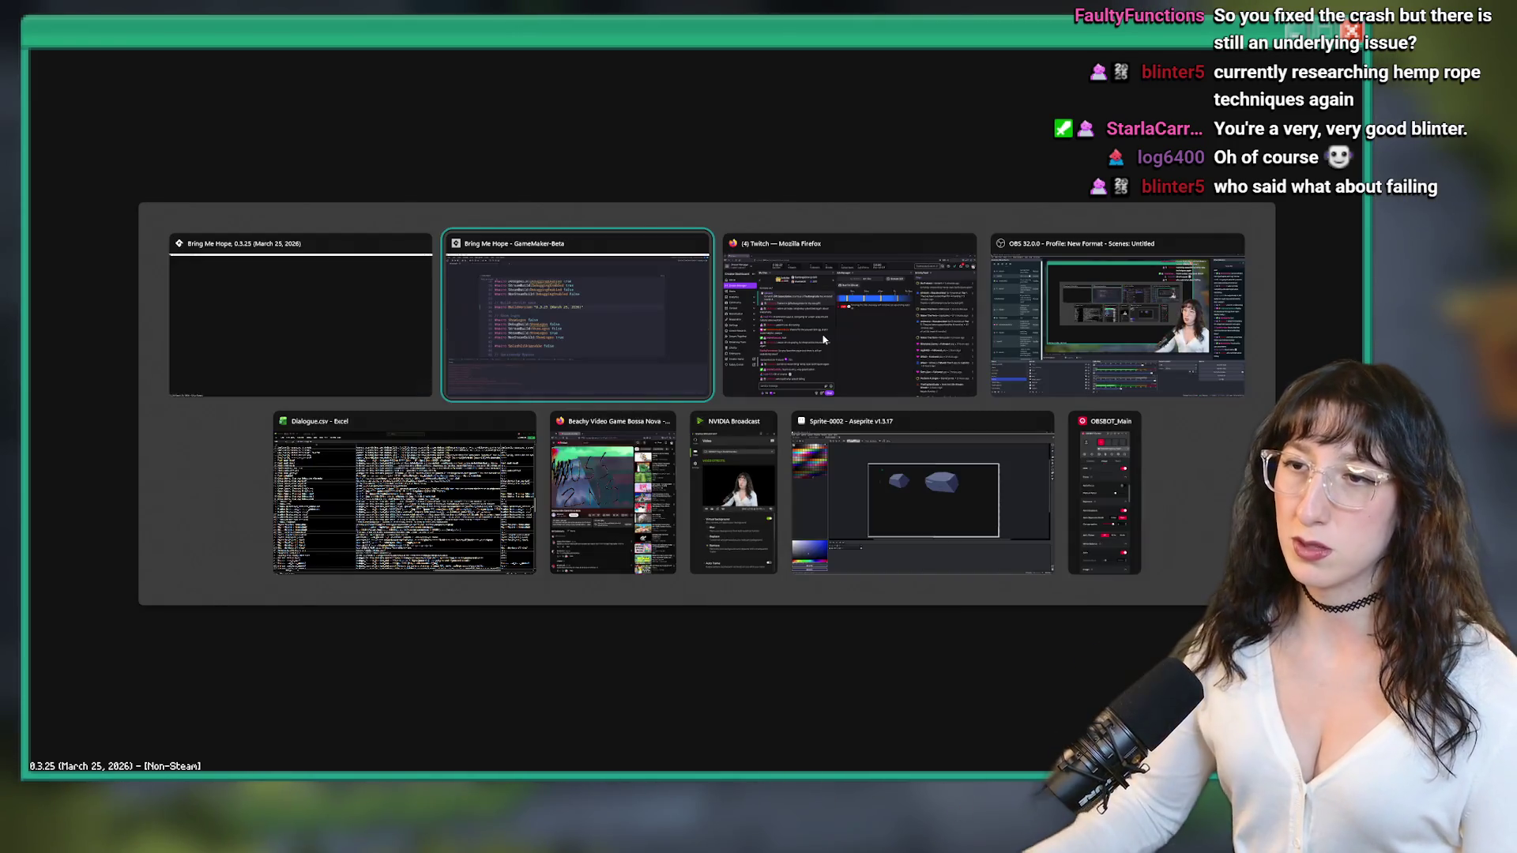
key("ctrl+t")
type("rm_")
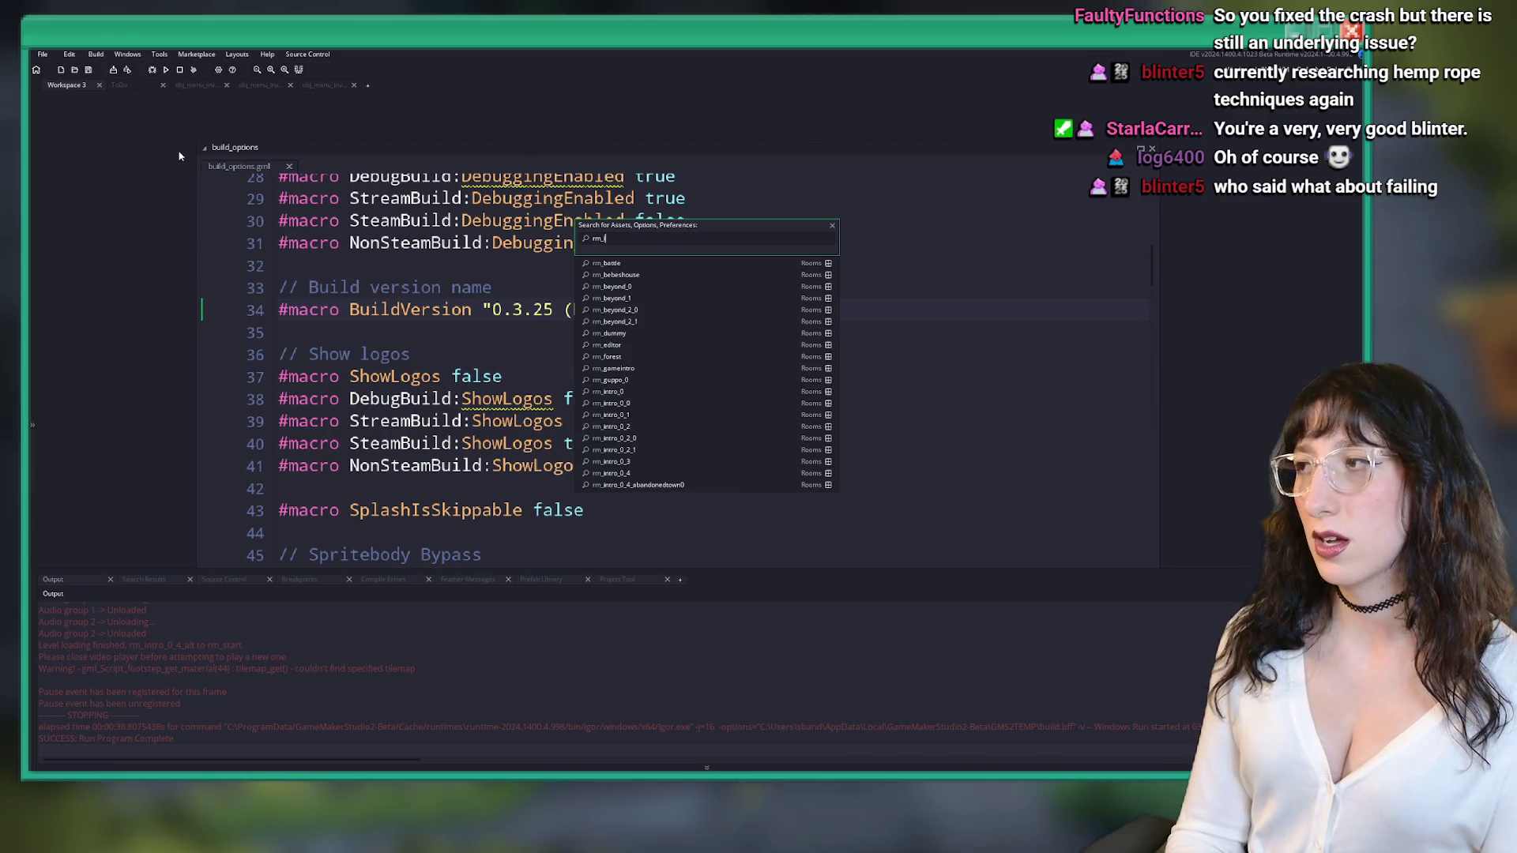
type("_alt")
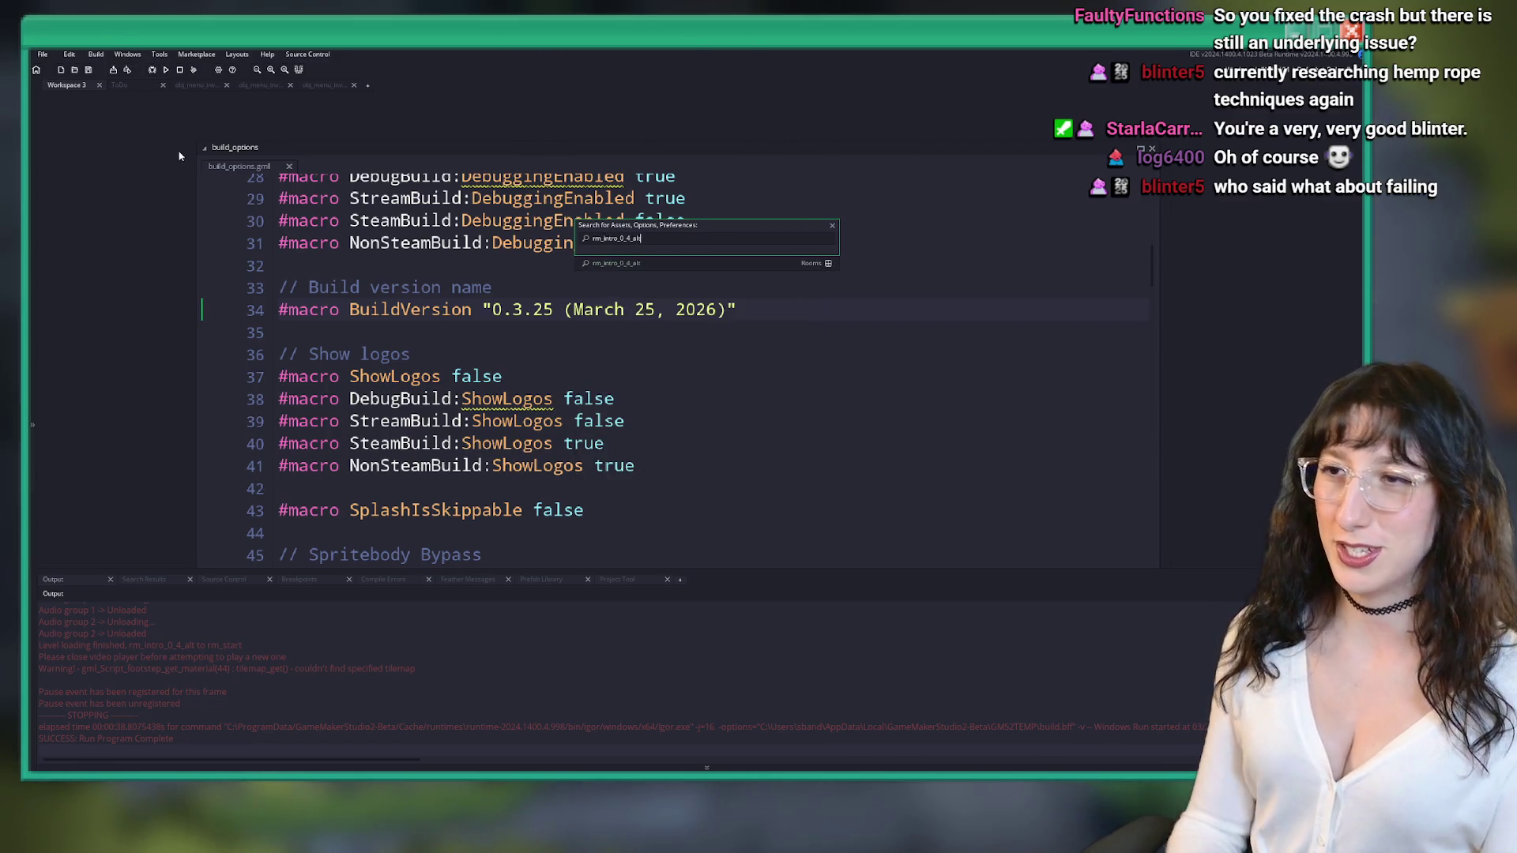
key("Return")
scroll(148, 203, "down", 3)
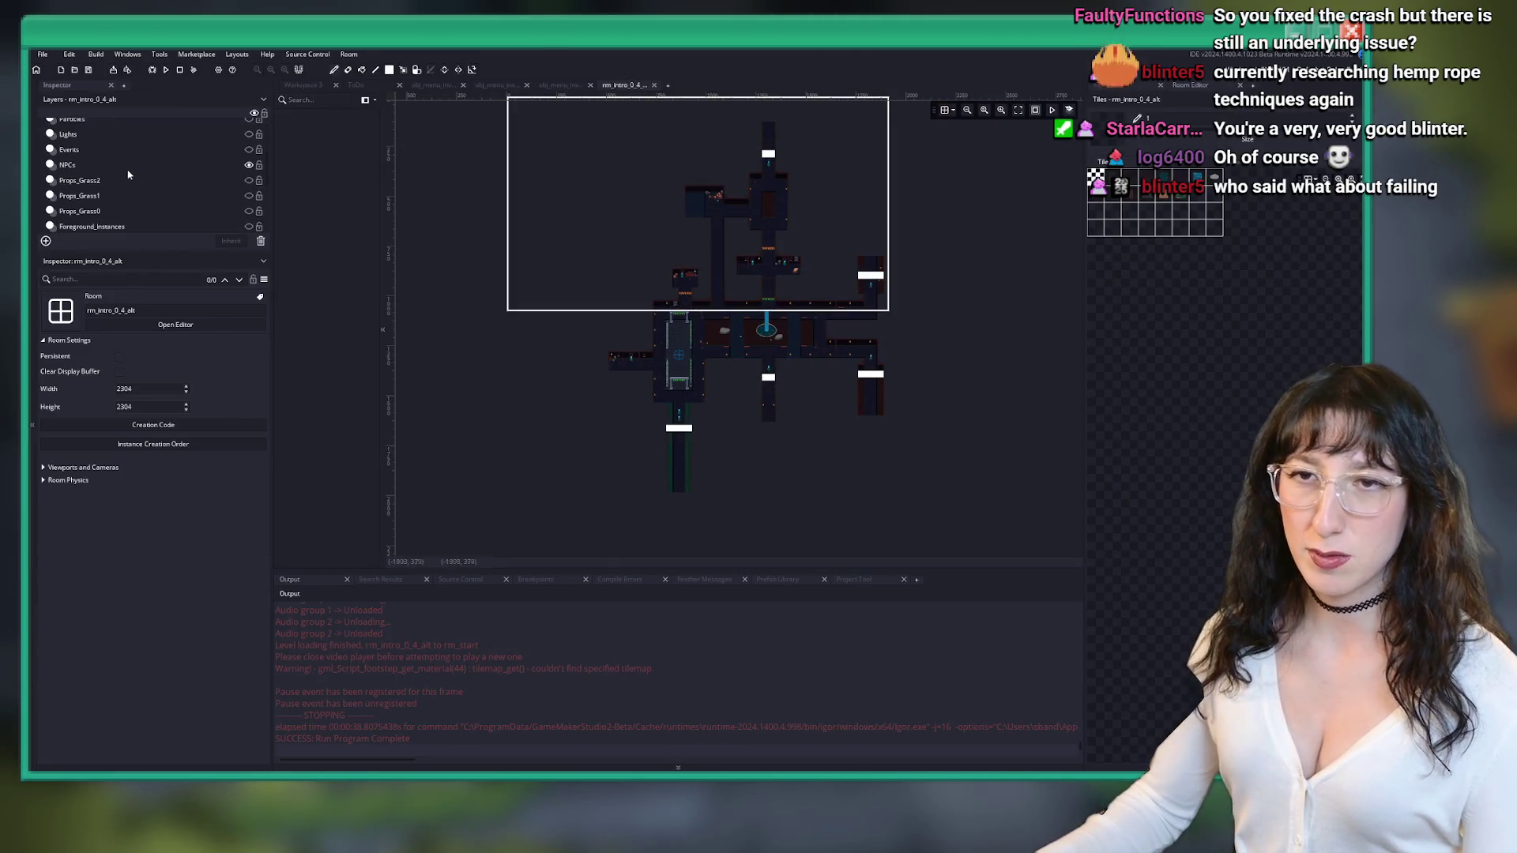
left_click(126, 172)
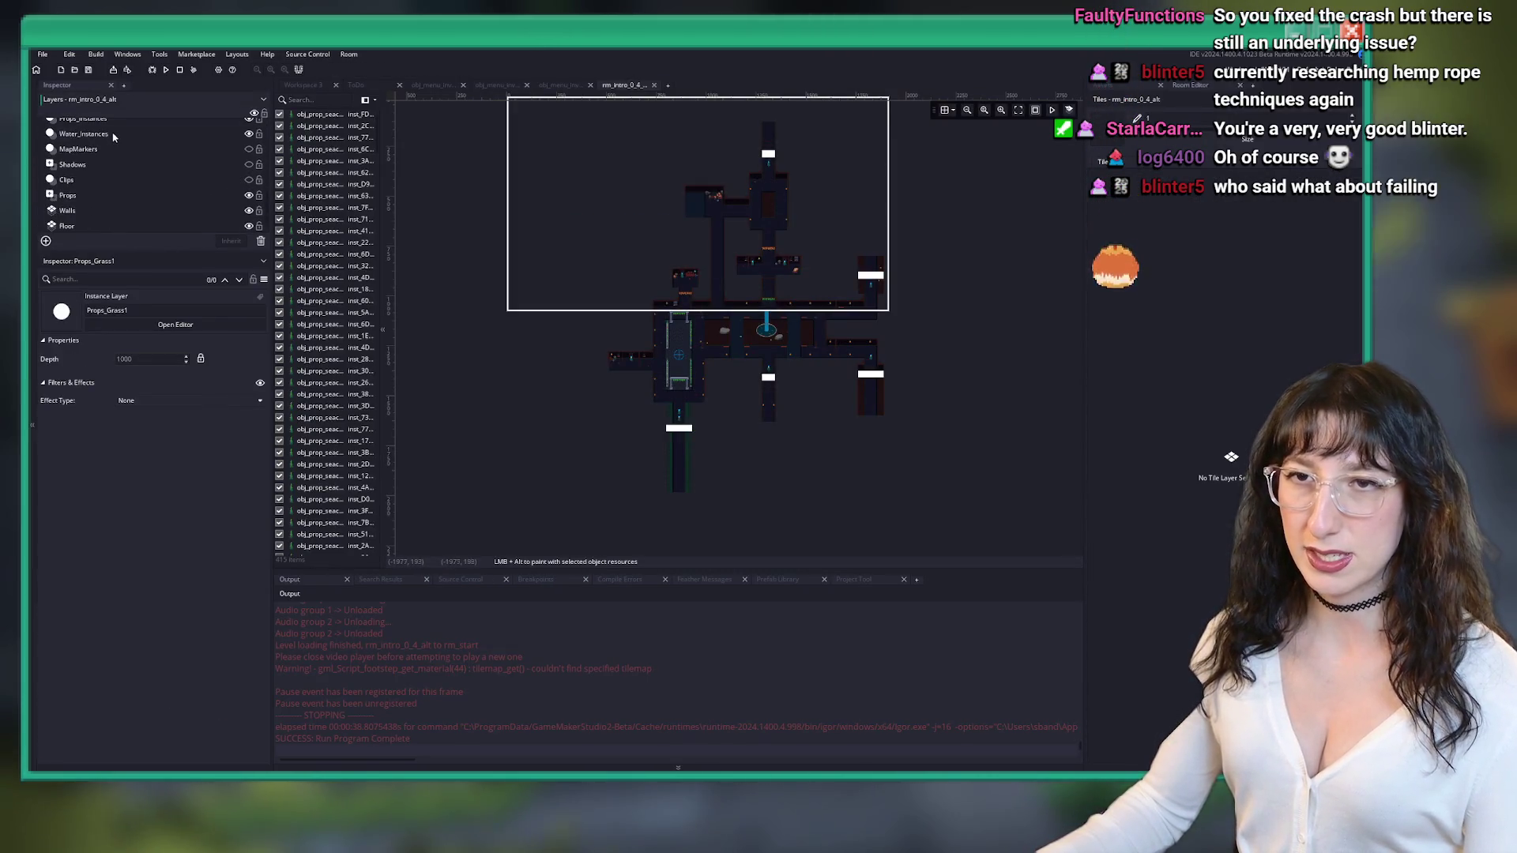
scroll(158, 177, "down", 2)
left_click(158, 142)
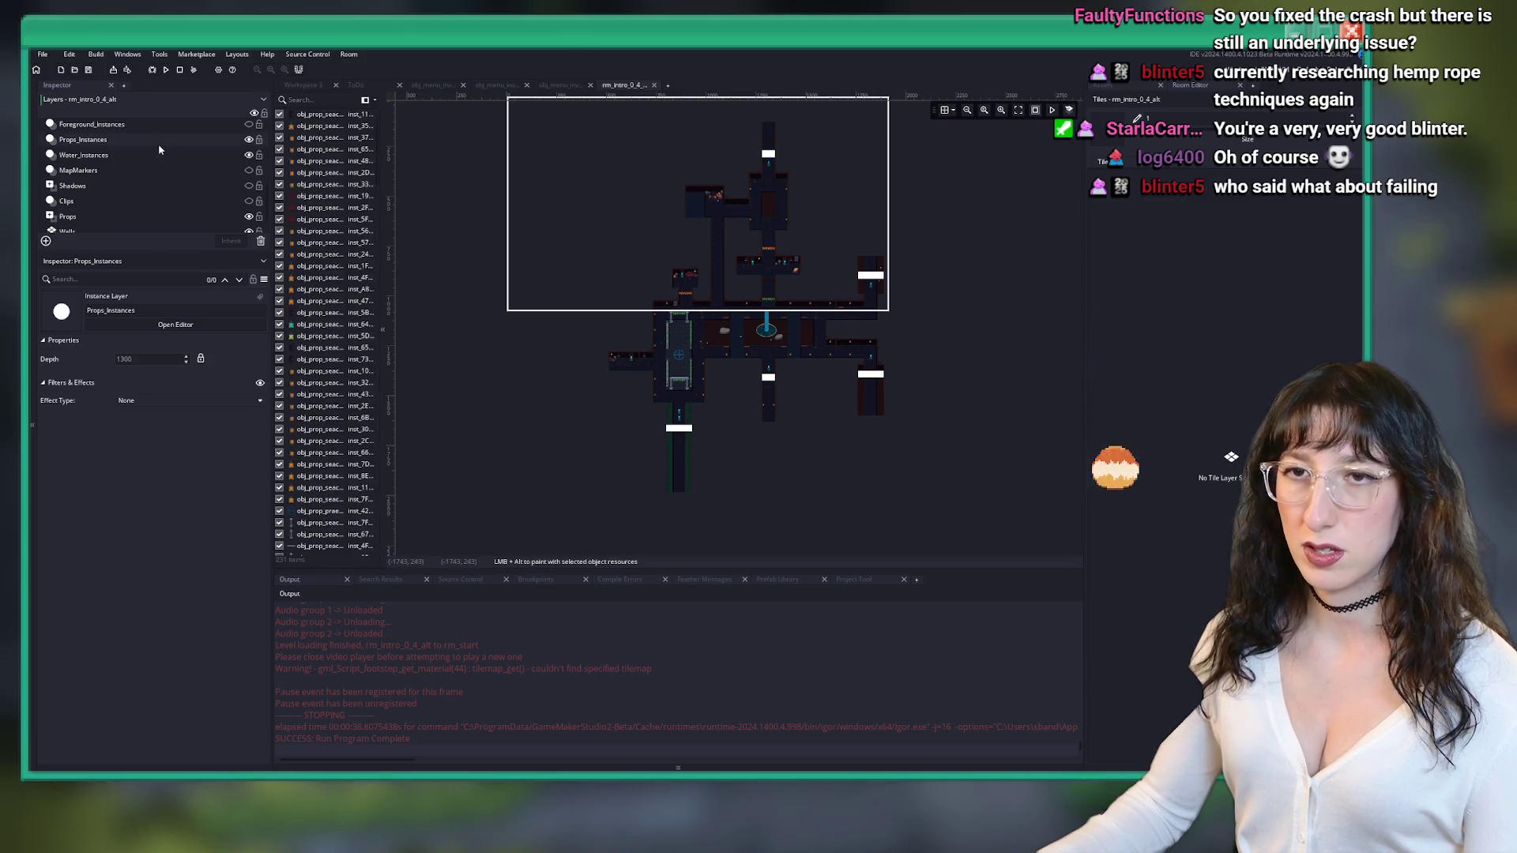
scroll(630, 354, "up", 5)
left_click(628, 348)
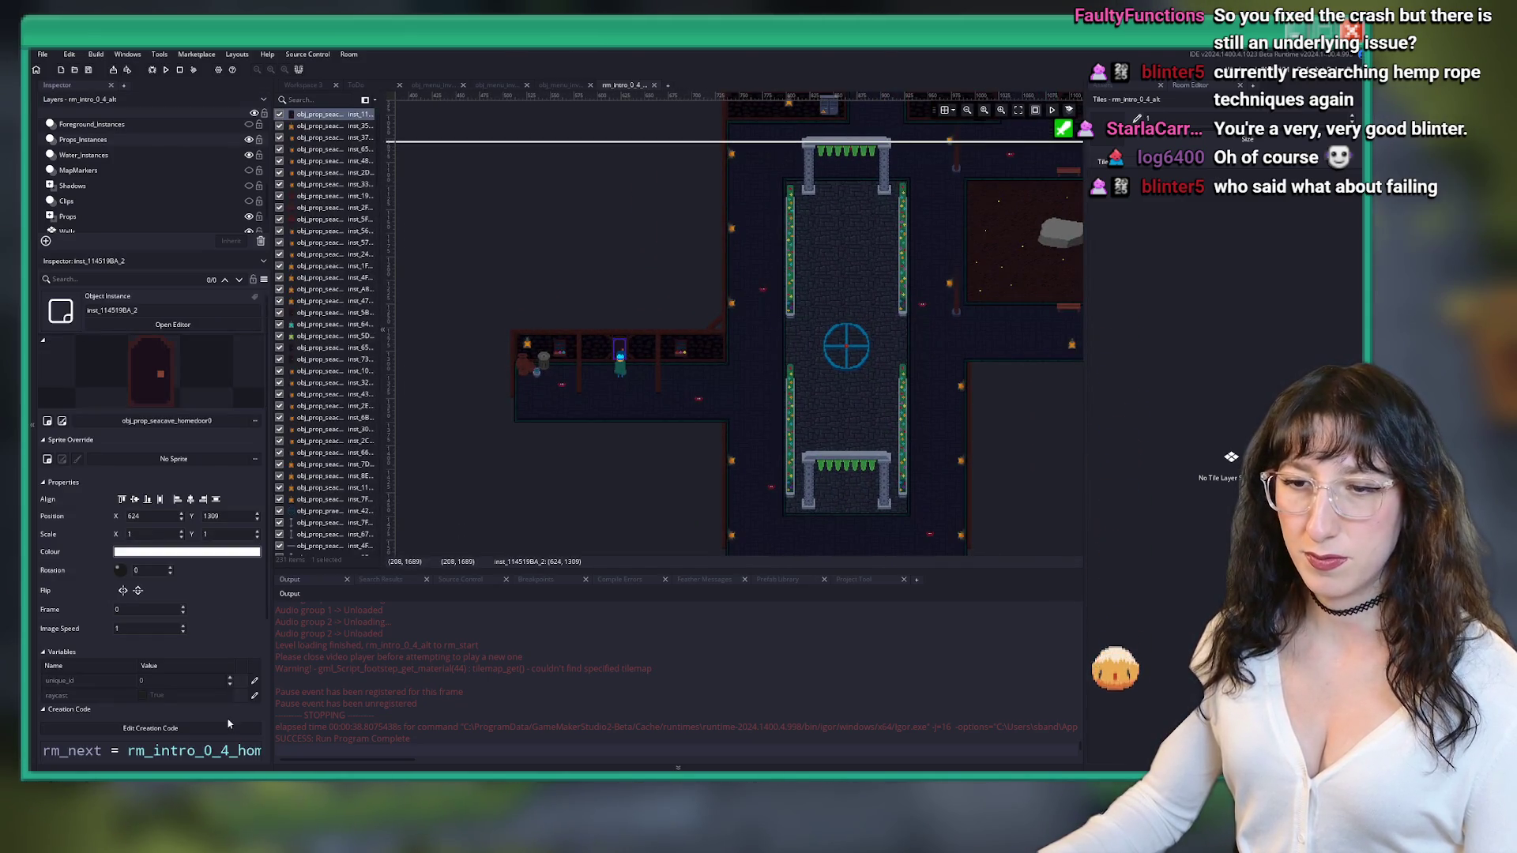
scroll(228, 724, "down", 1)
left_click_drag(270, 694, 429, 685)
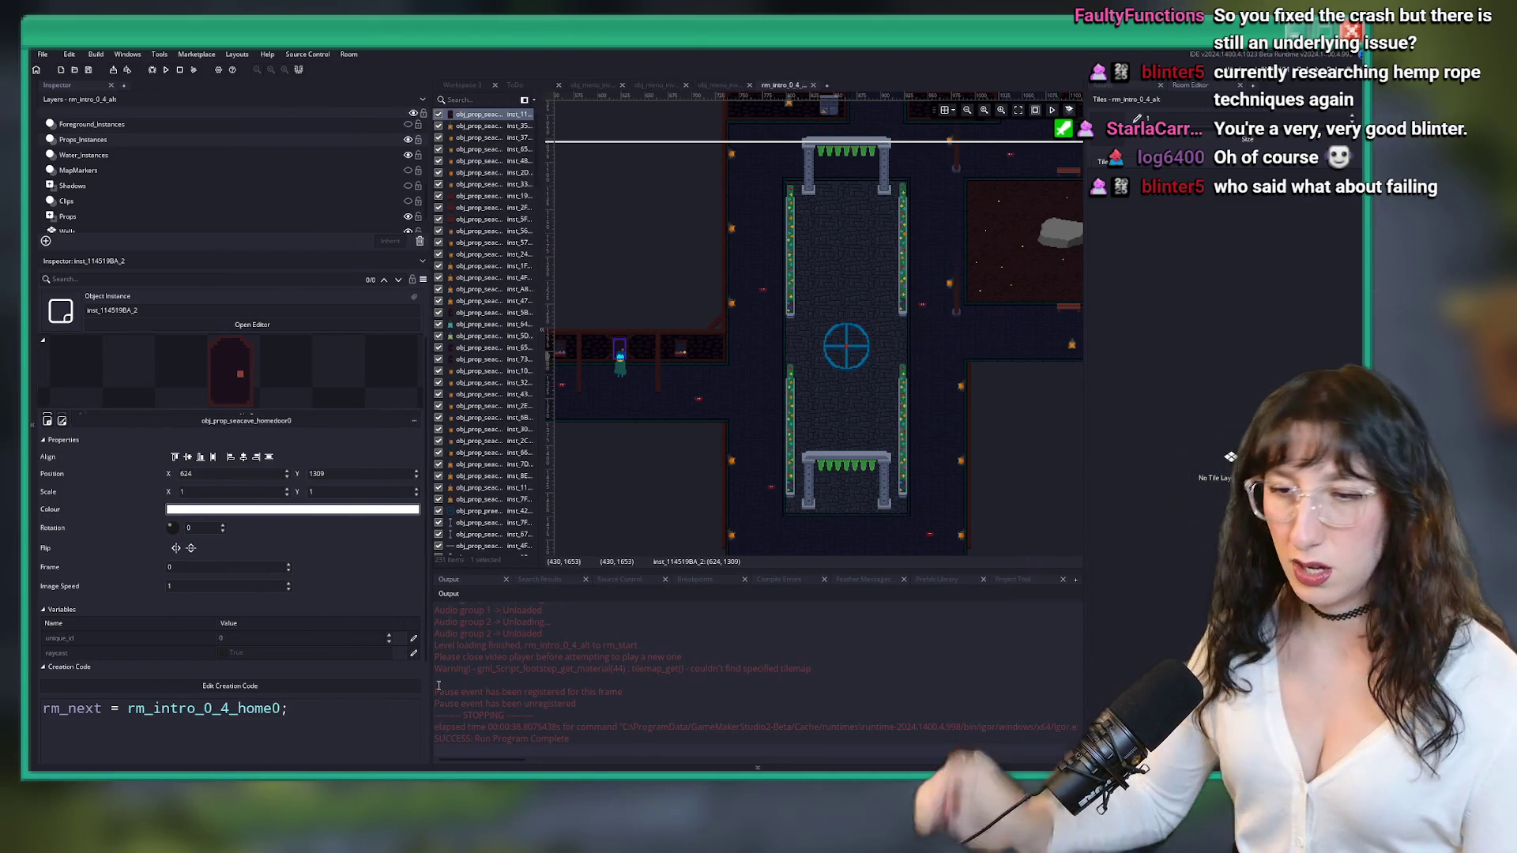
scroll(685, 421, "left", 2)
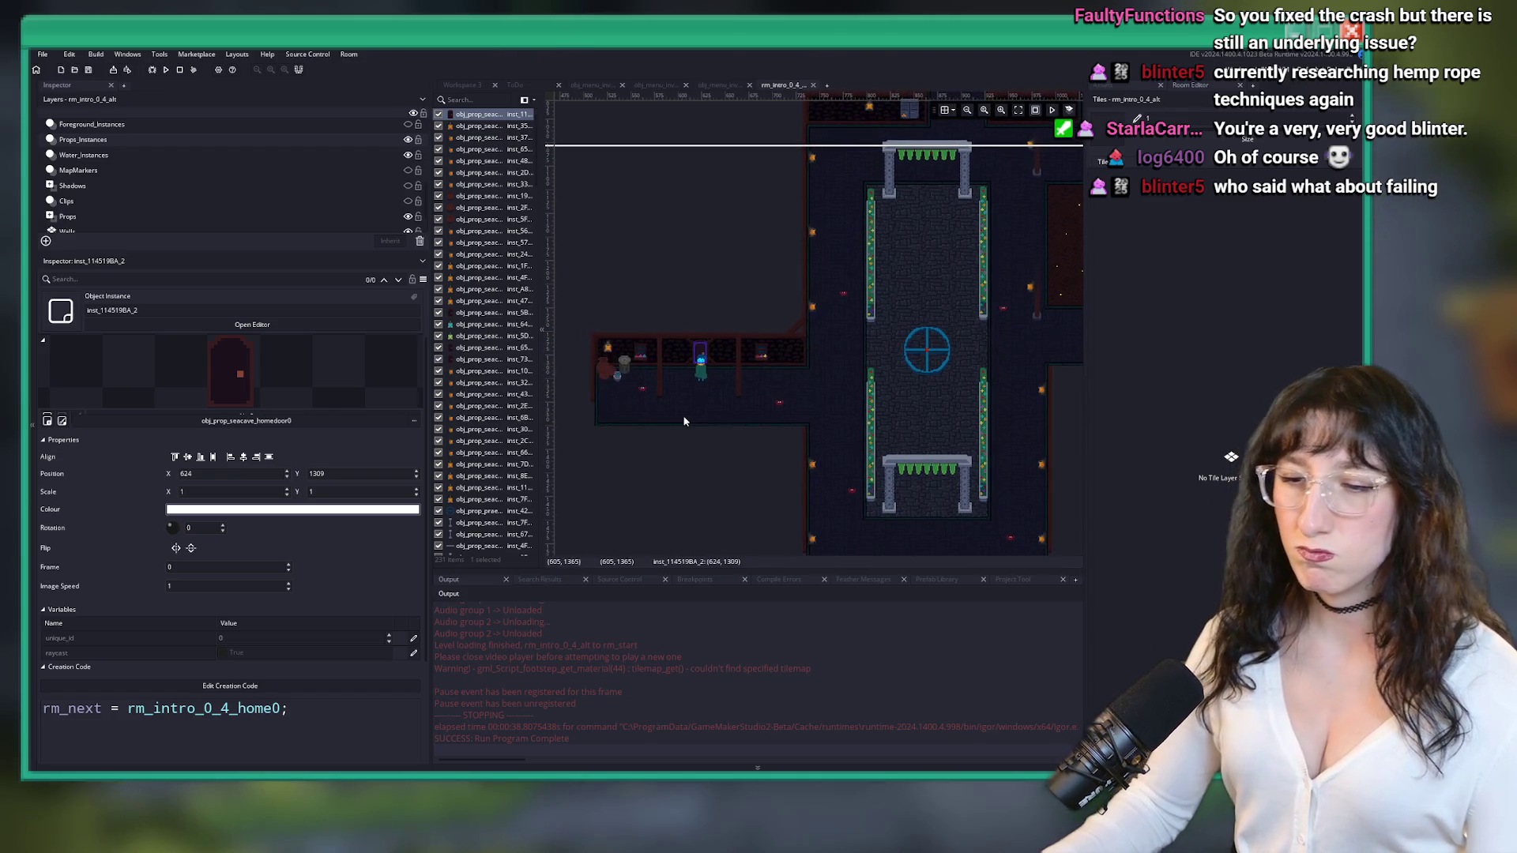
- Open room rm_intro_0_4 via the asset quick search
key("ctrl+t")
type("tro_0")
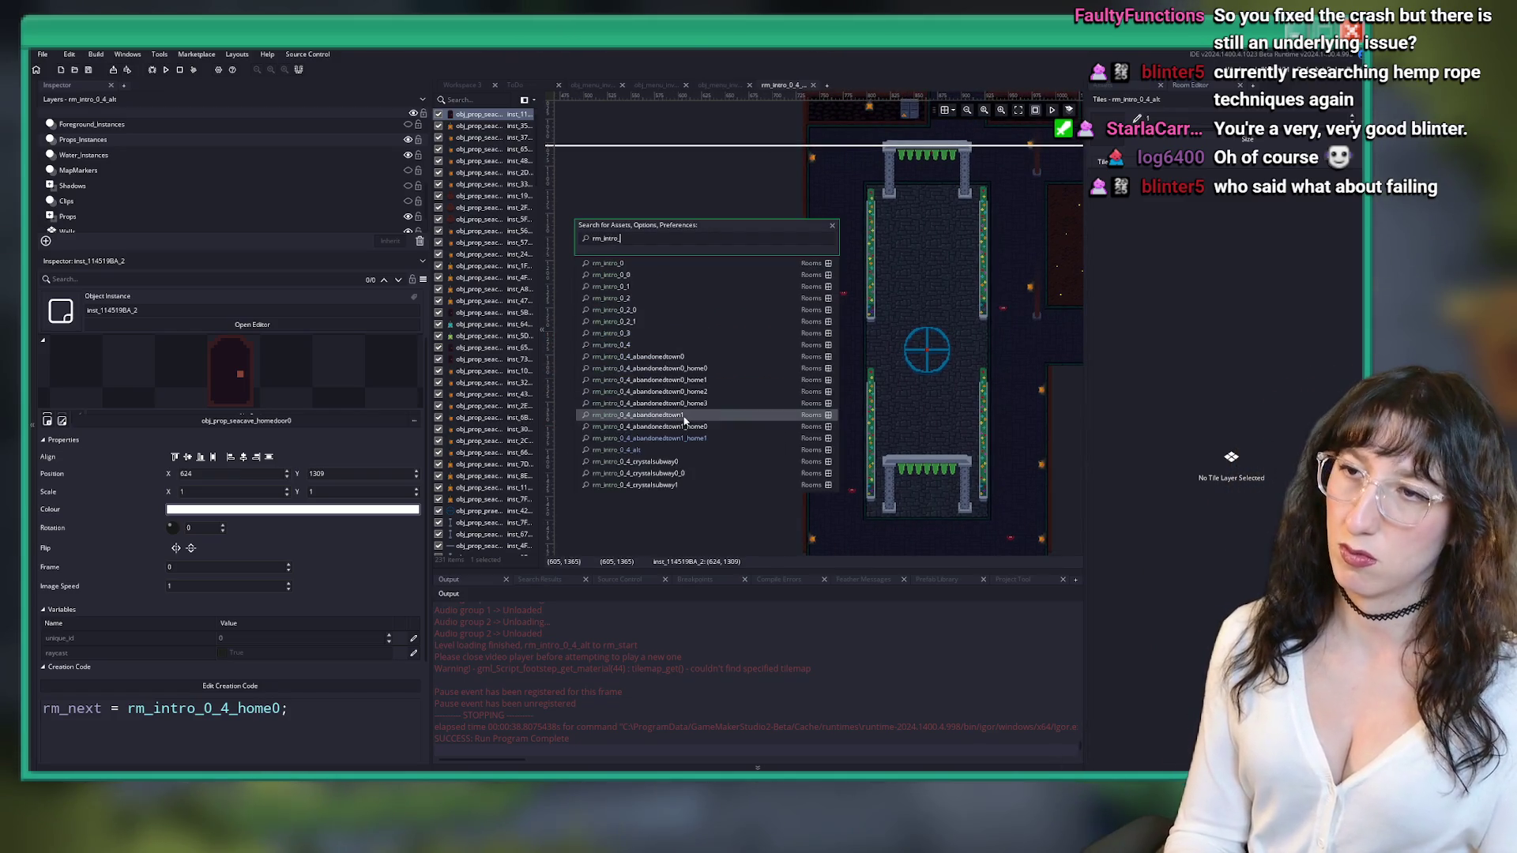
type("_4")
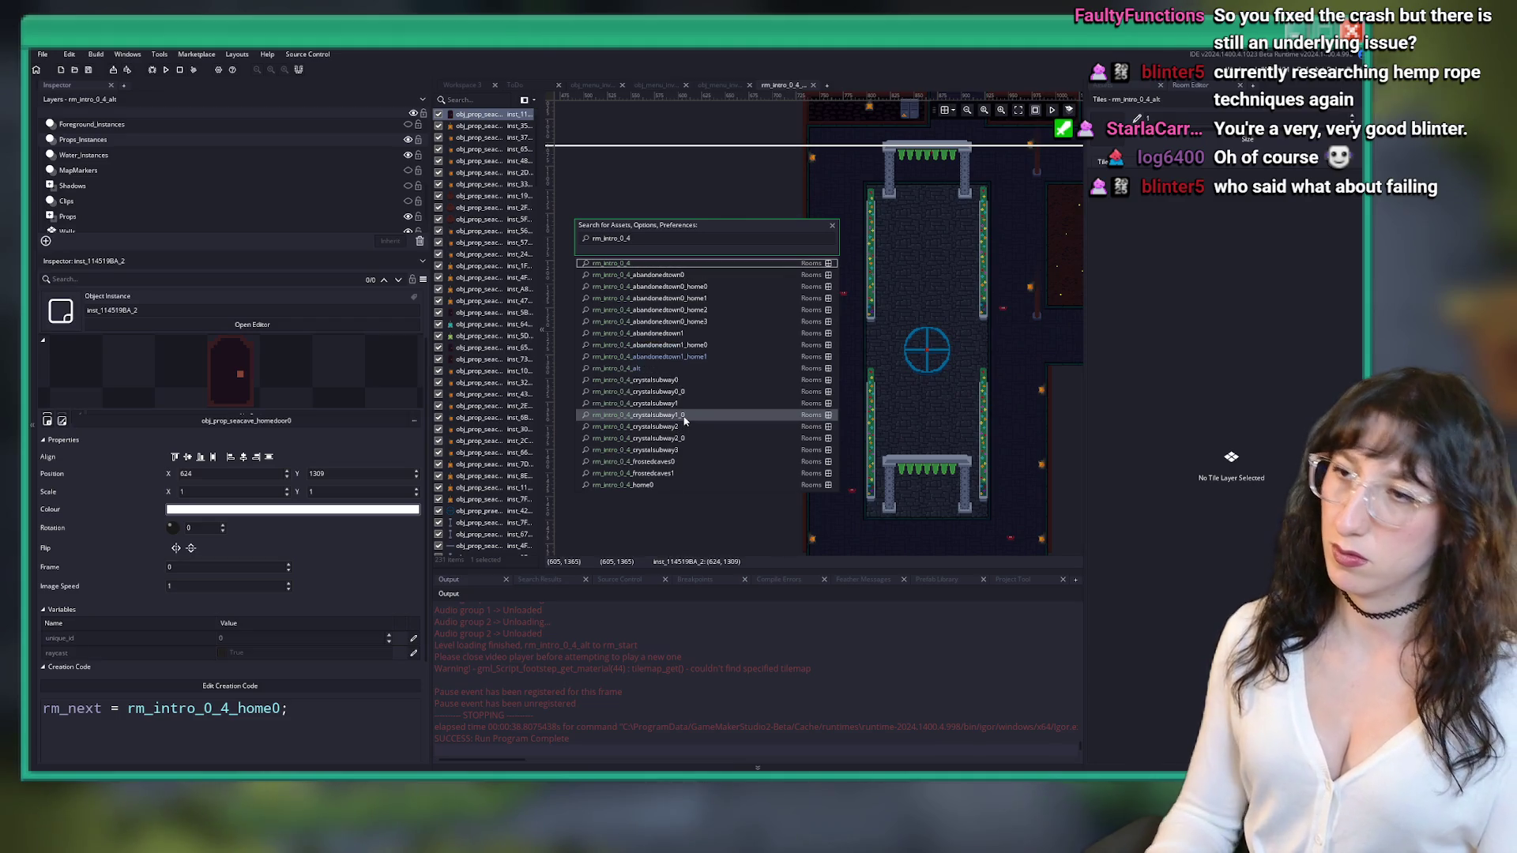
key("Return")
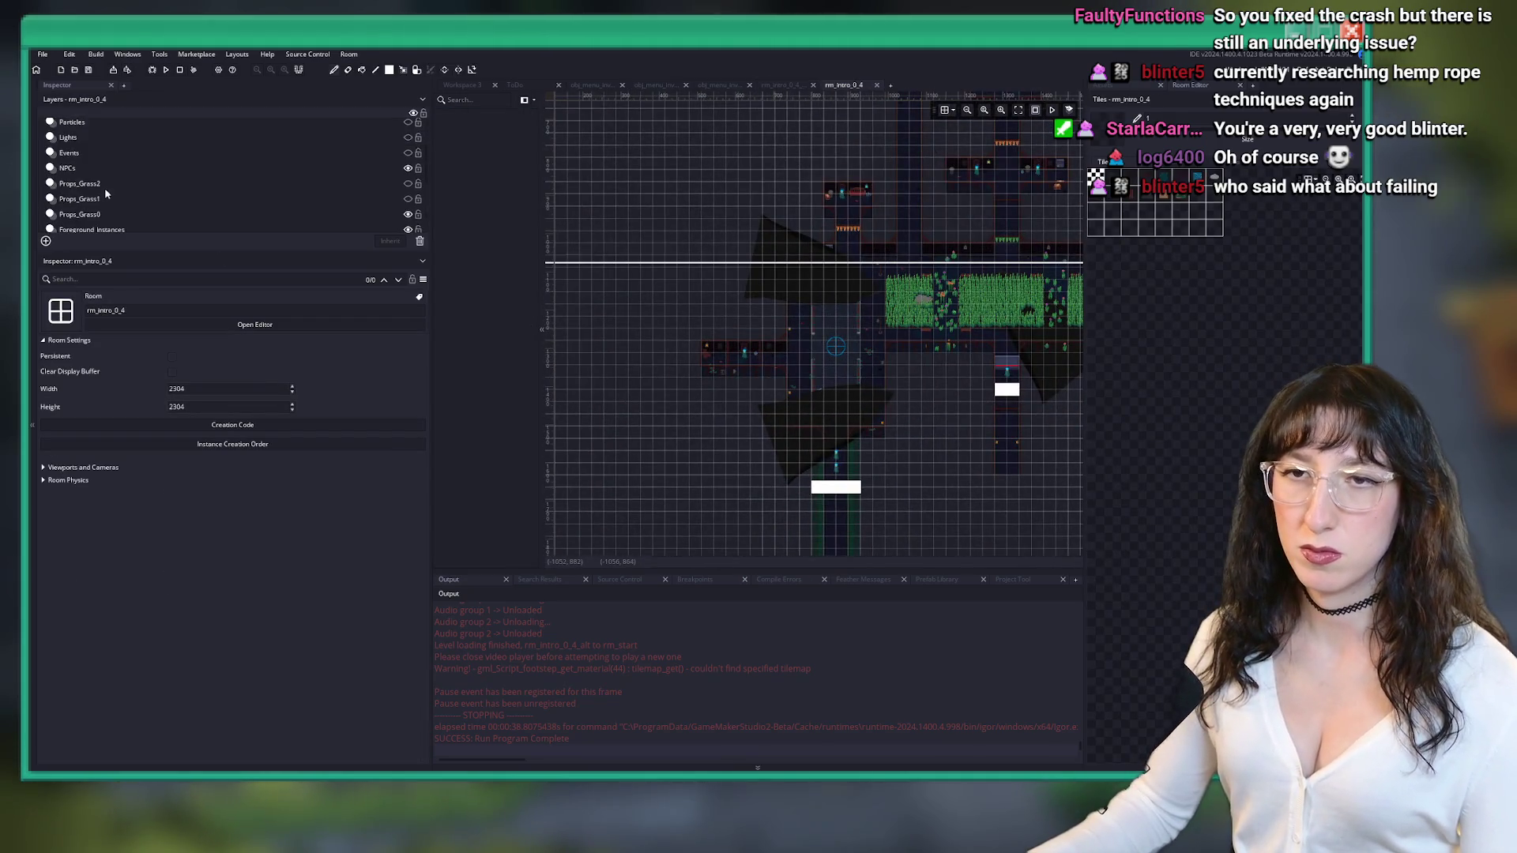
- Select and copy the quest_crystalsubway check creation code from the door in rm_intro_0_4
scroll(106, 194, "down", 1)
left_click(83, 202)
scroll(721, 330, "up", 2)
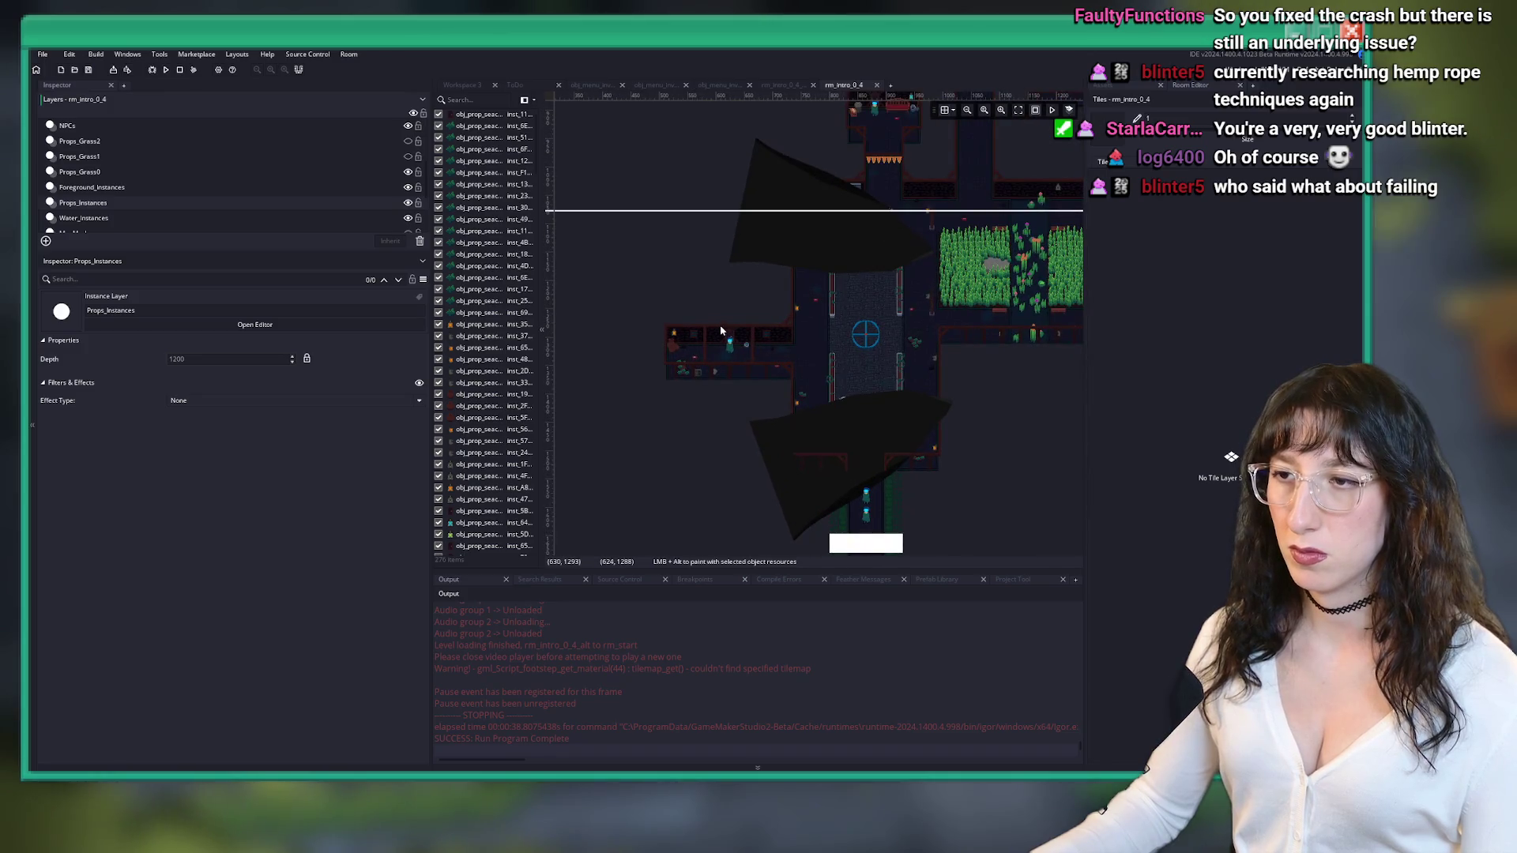
left_click(723, 332)
scroll(313, 726, "down", 3)
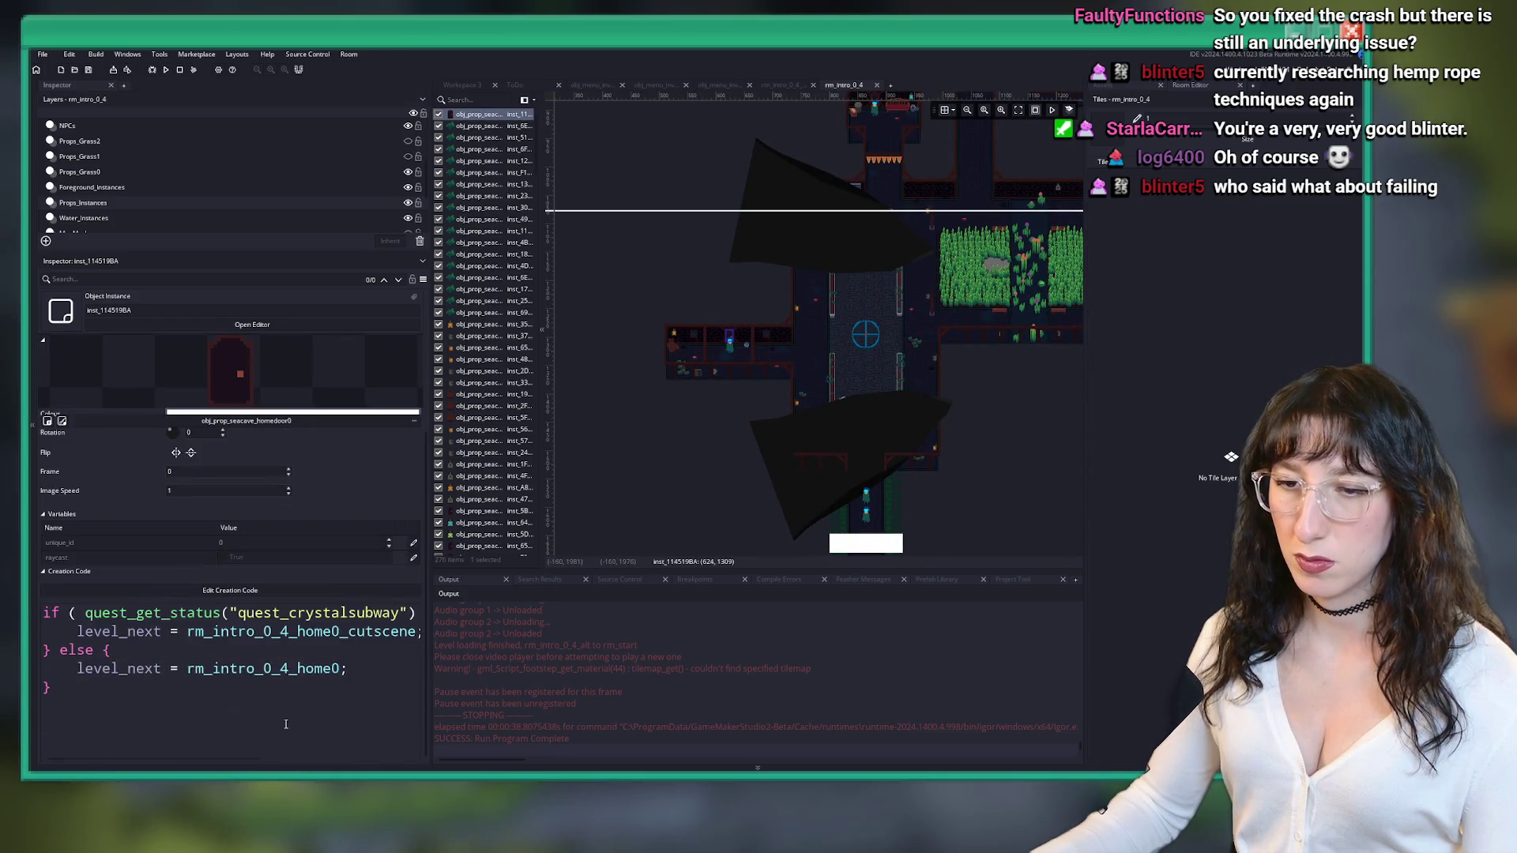
left_click(288, 590)
key("ctrl+a")
key("ctrl+c")
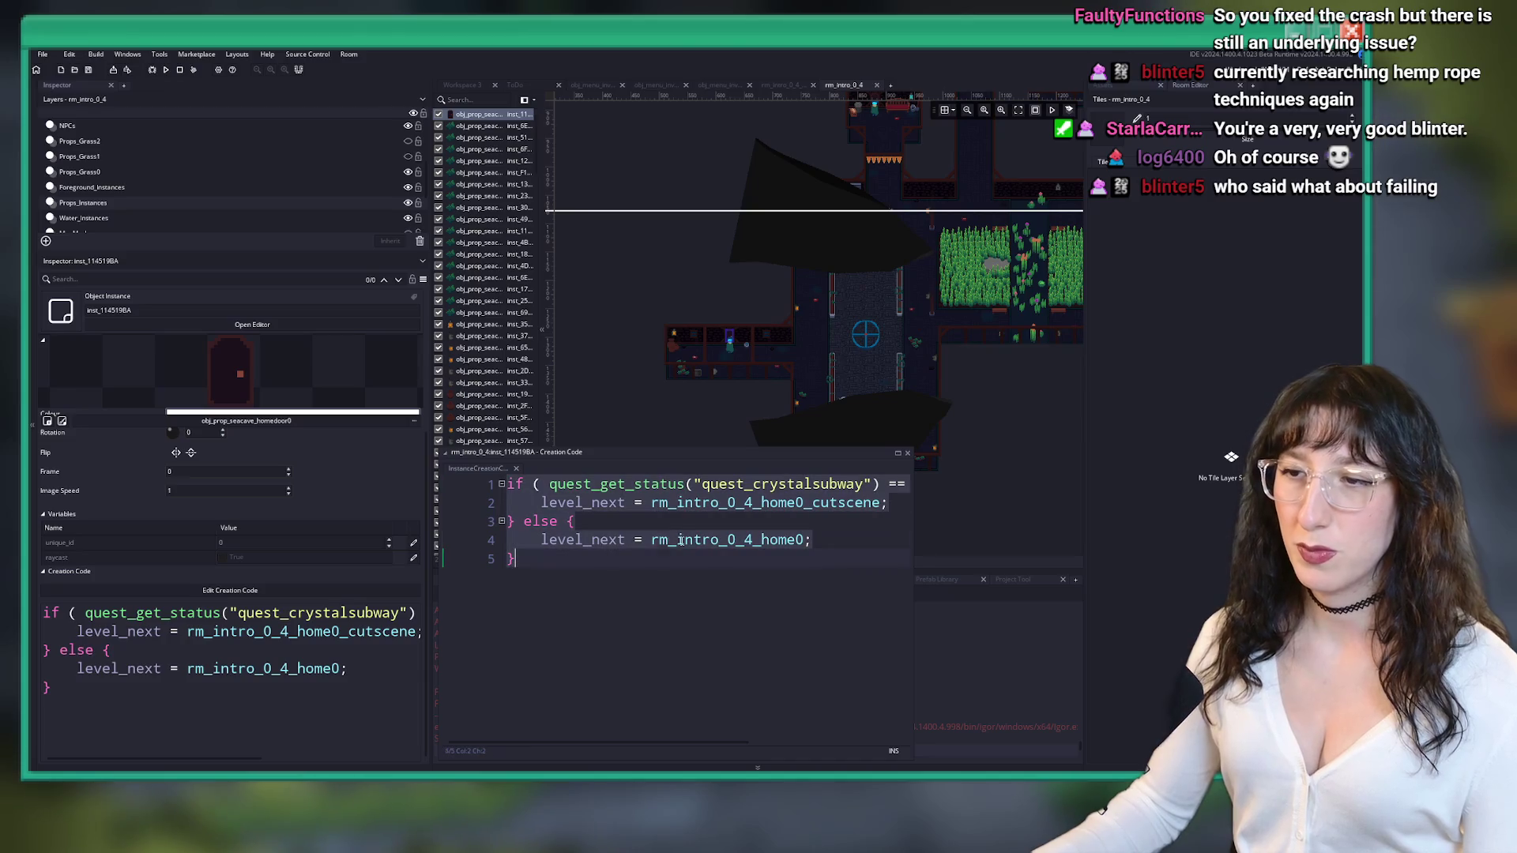
- Replace the rm_intro_0_4_alt door's old one-line creation code with the pasted quest check
left_click(784, 85)
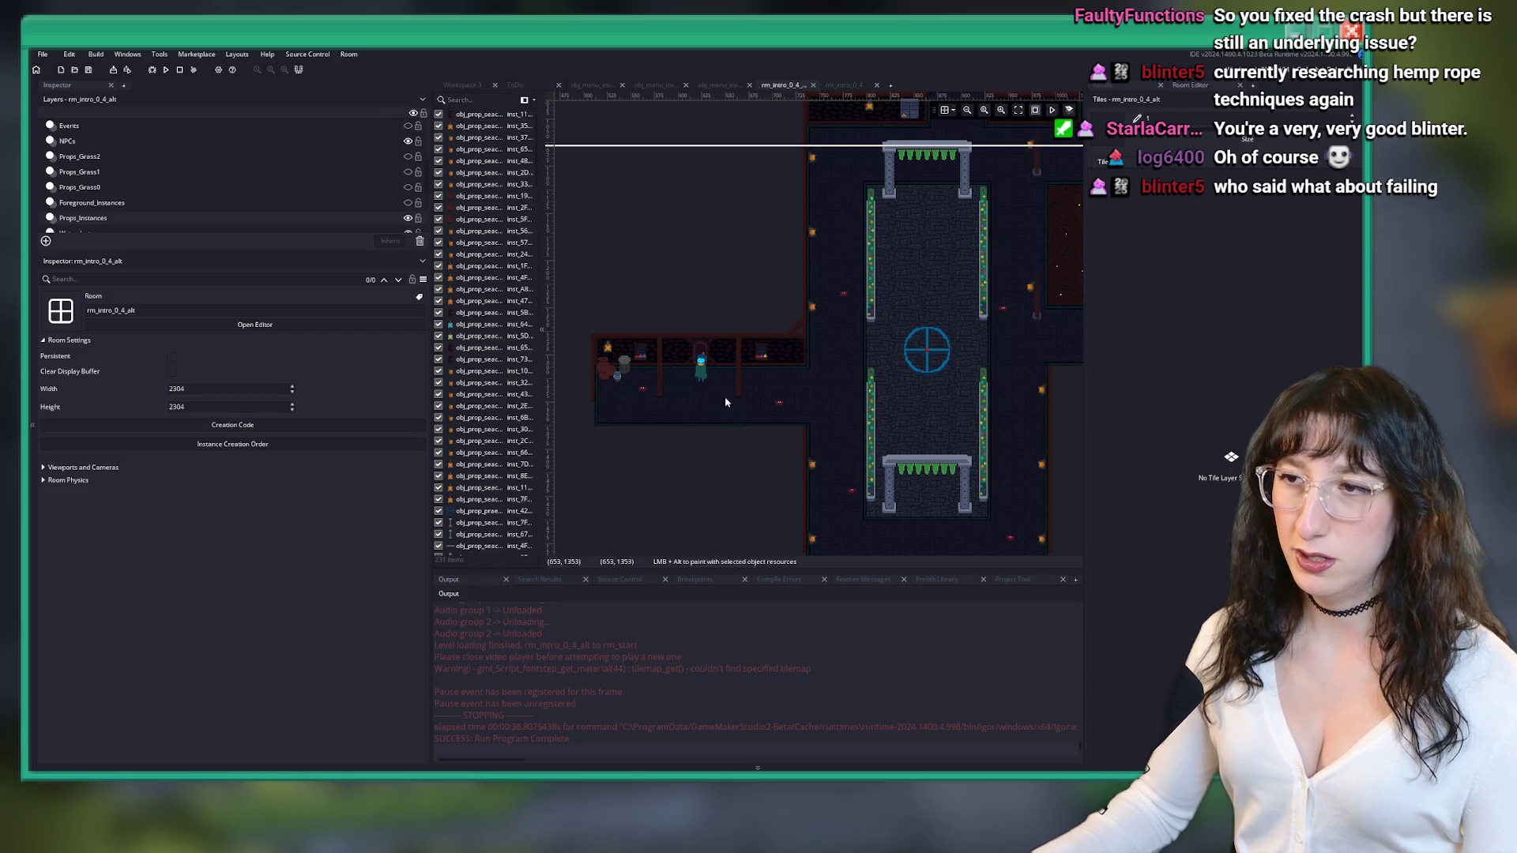
left_click(229, 729)
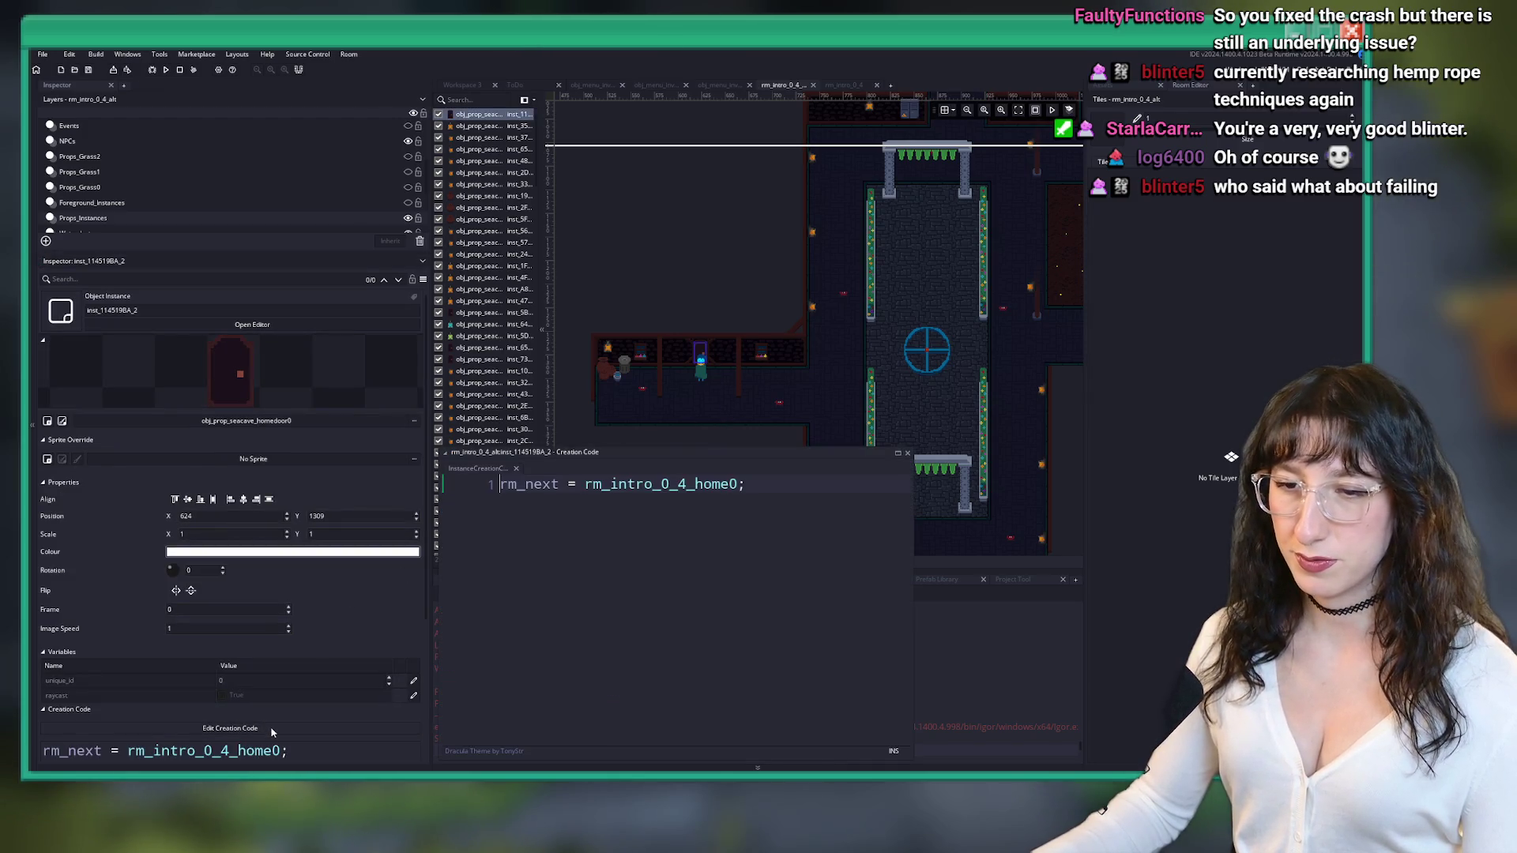
key("ctrl+a")
key("ctrl+v")
left_click(907, 453)
scroll(796, 345, "down", 3)
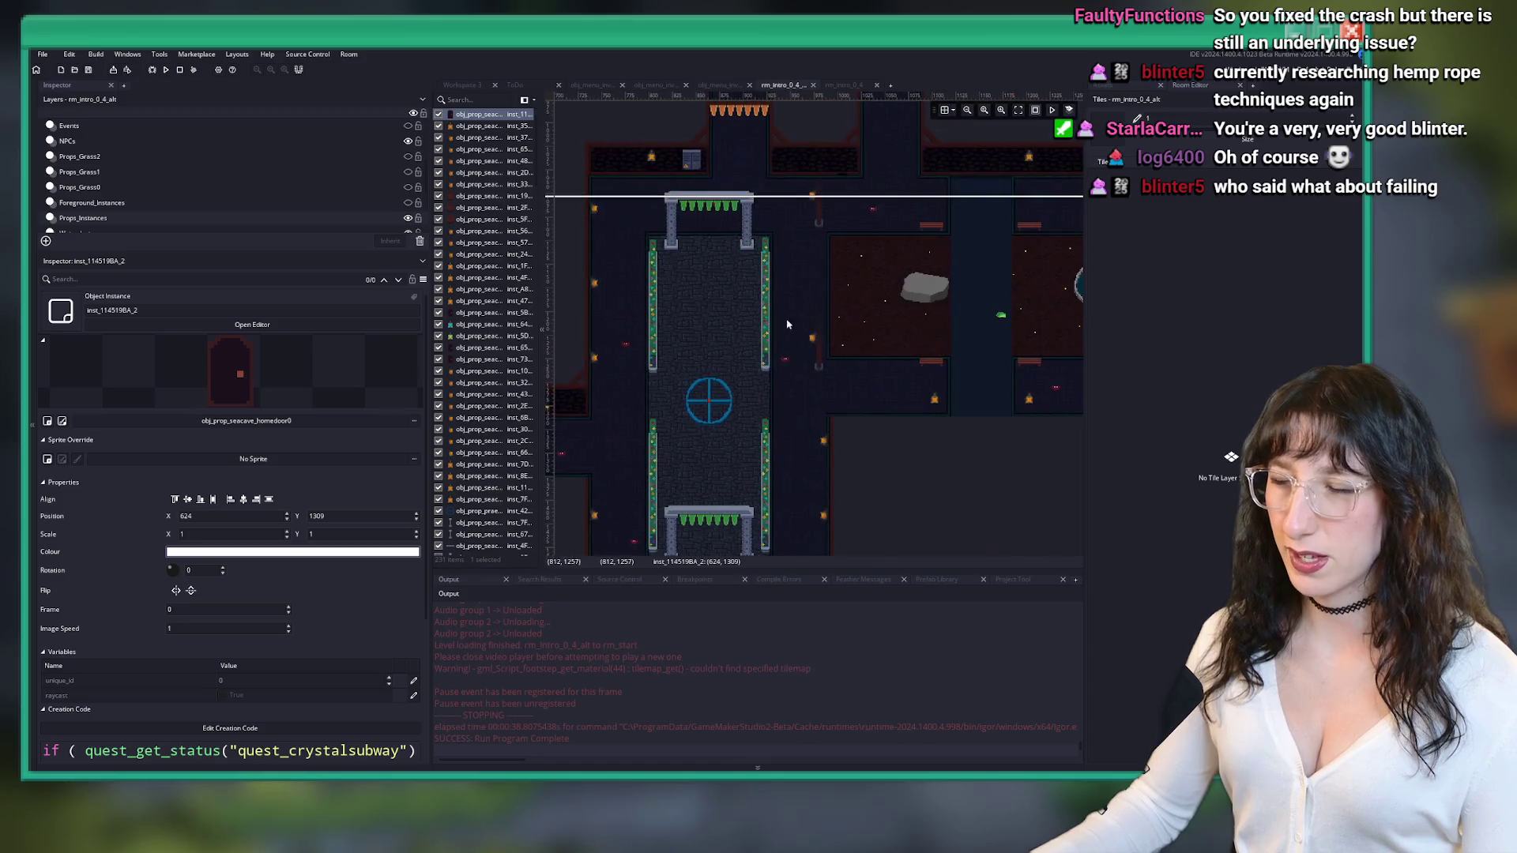
left_click_drag(795, 344, 891, 392)
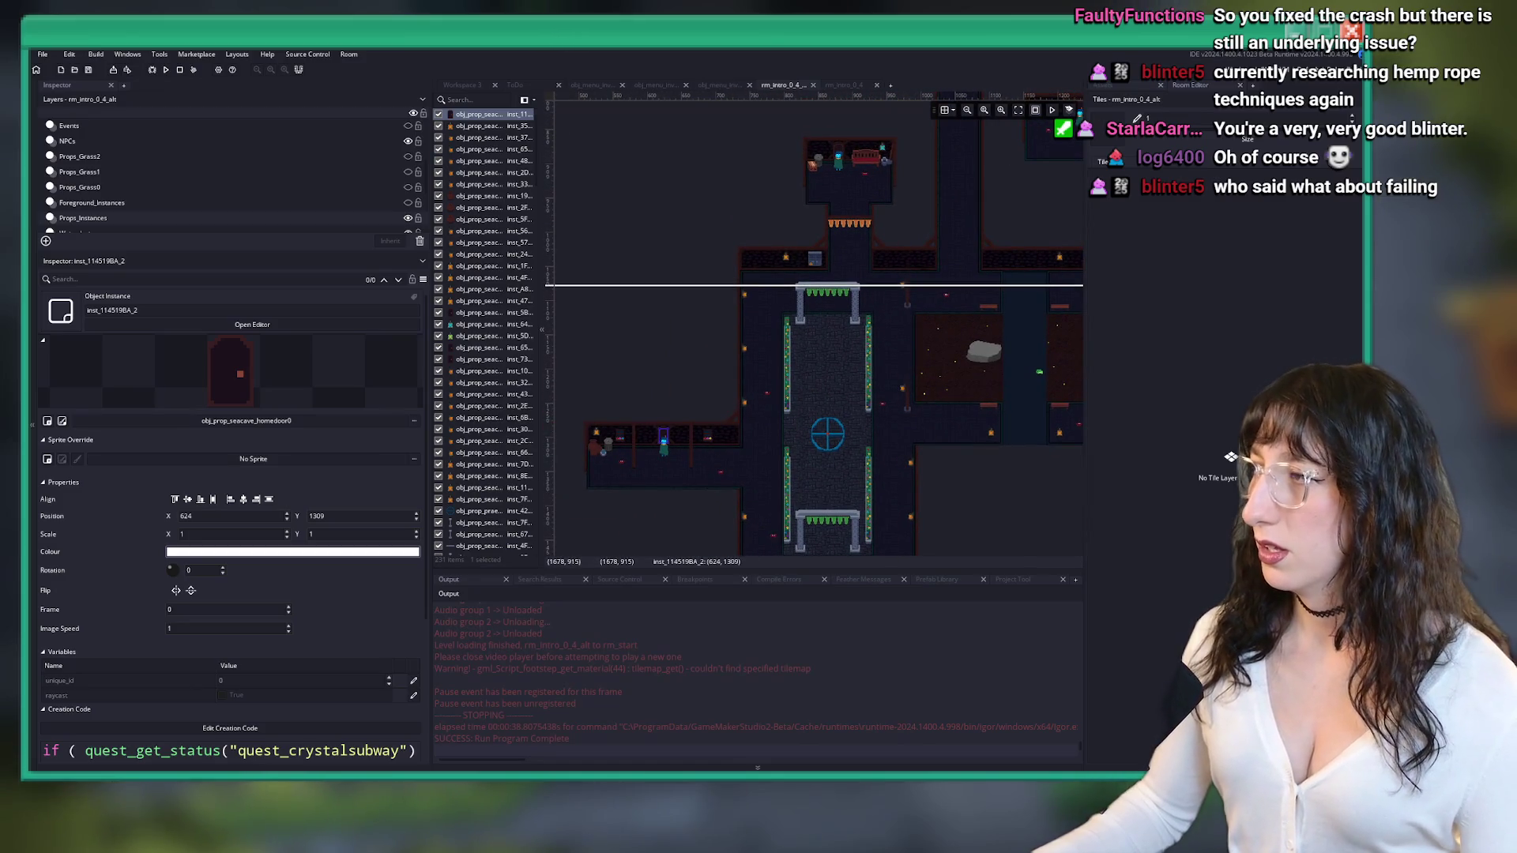
mouse_move(940, 266)
left_mouse_down()
mouse_move(833, 335)
mouse_move(725, 348)
mouse_move(708, 462)
left_mouse_up()
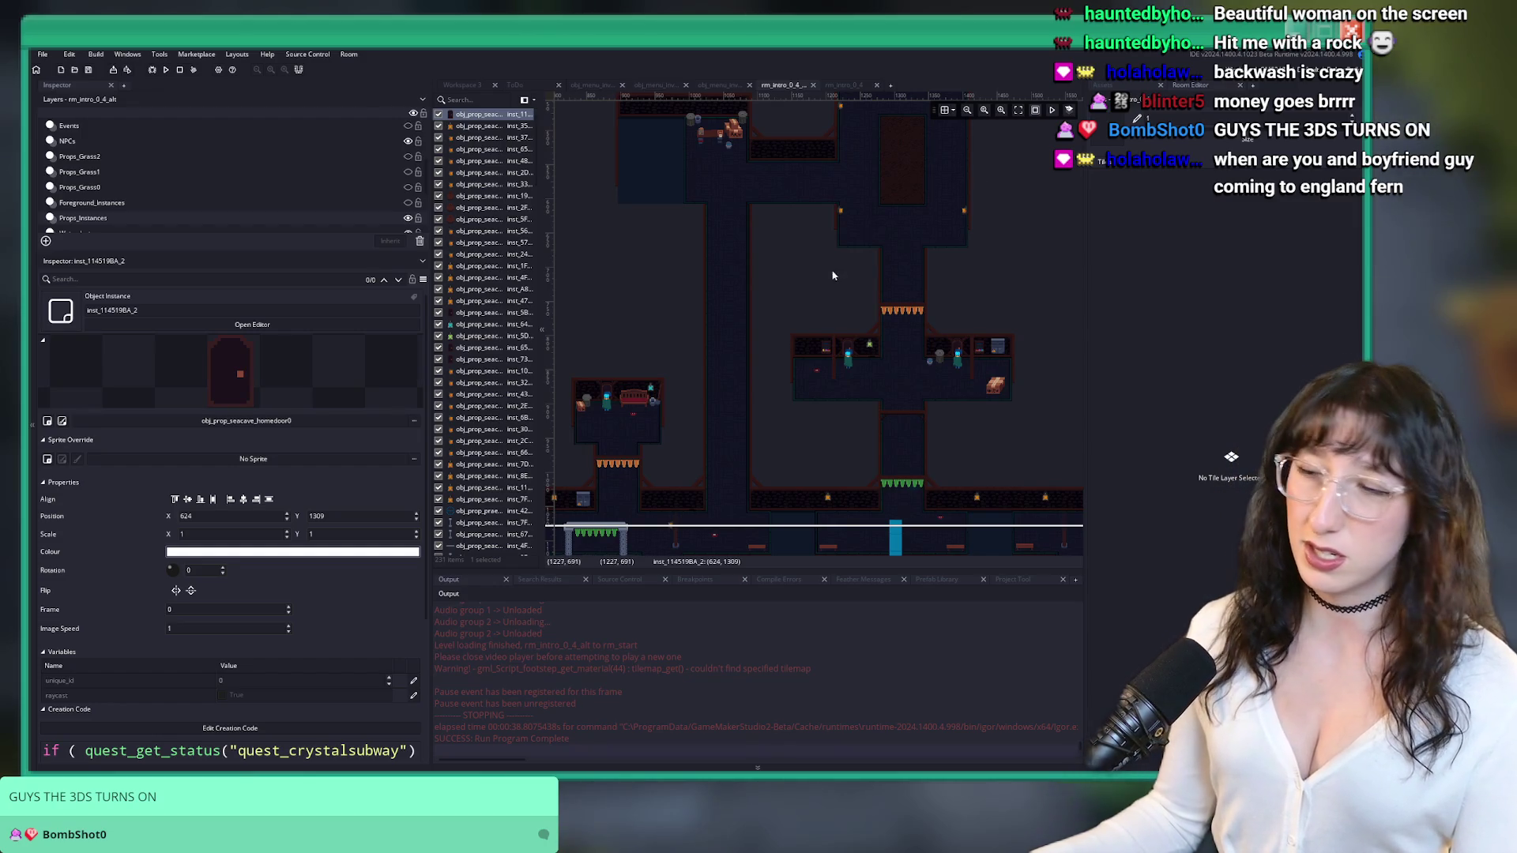
- Close the rm_intro_0_4_alt and rm_intro_0_4 room editors, revealing the build_options script
scroll(834, 275, "down", 10)
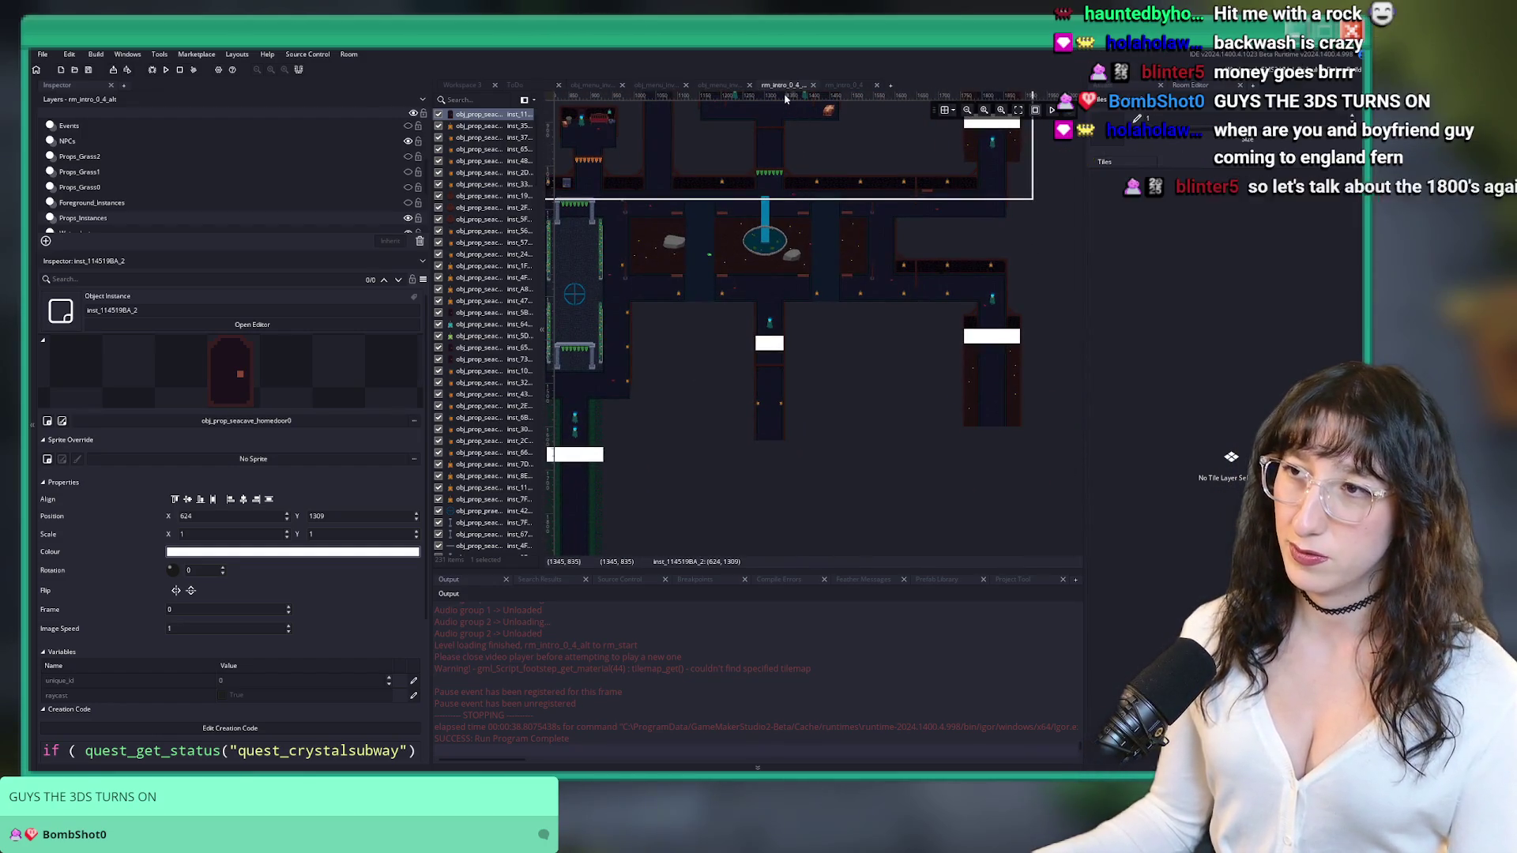
left_click(813, 85)
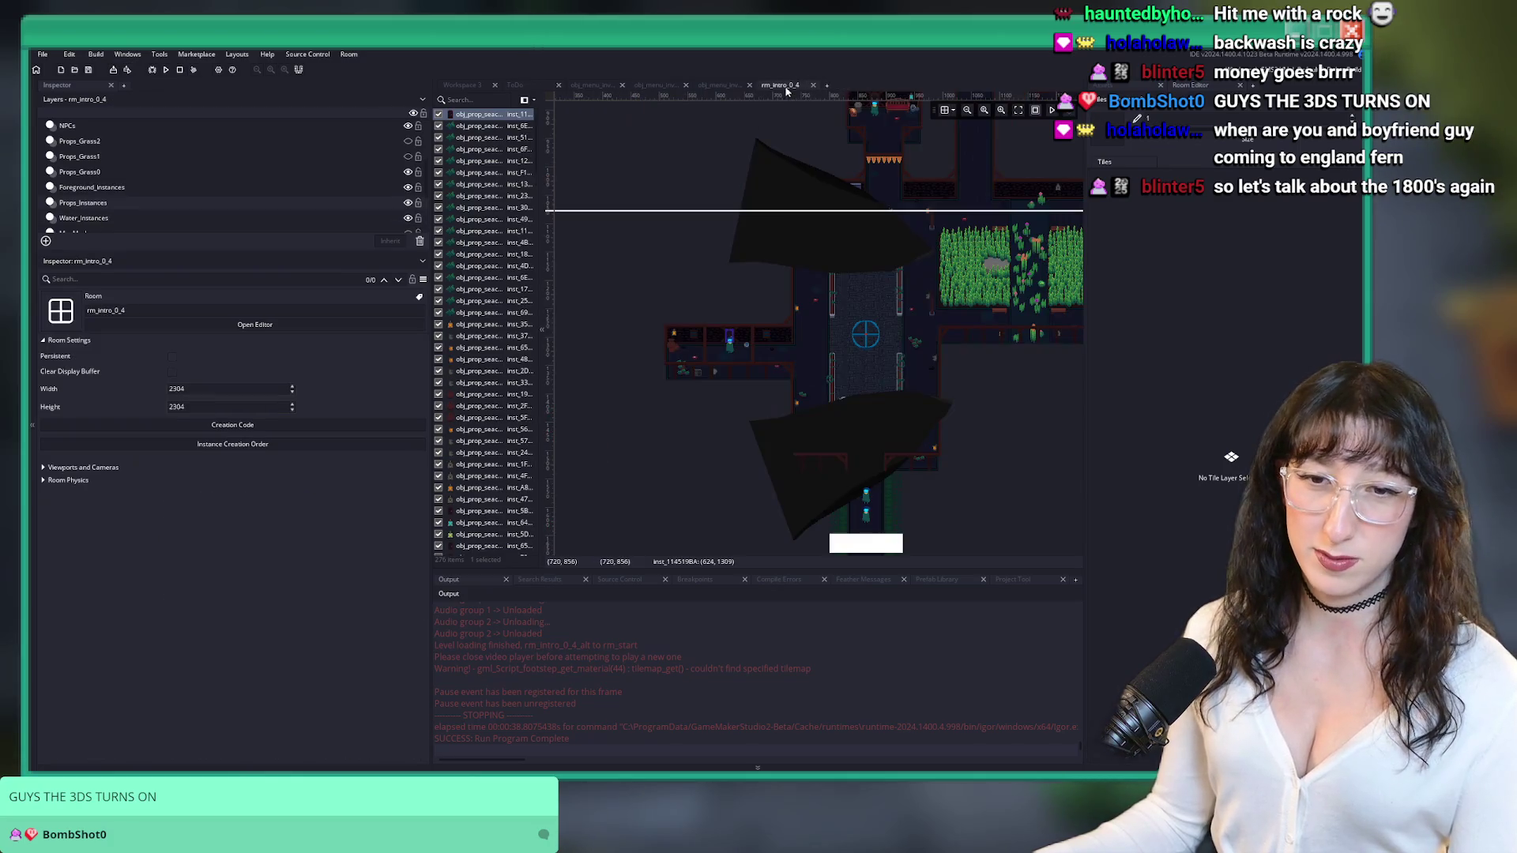
scroll(834, 205, "up", 5)
scroll(802, 263, "down", 4)
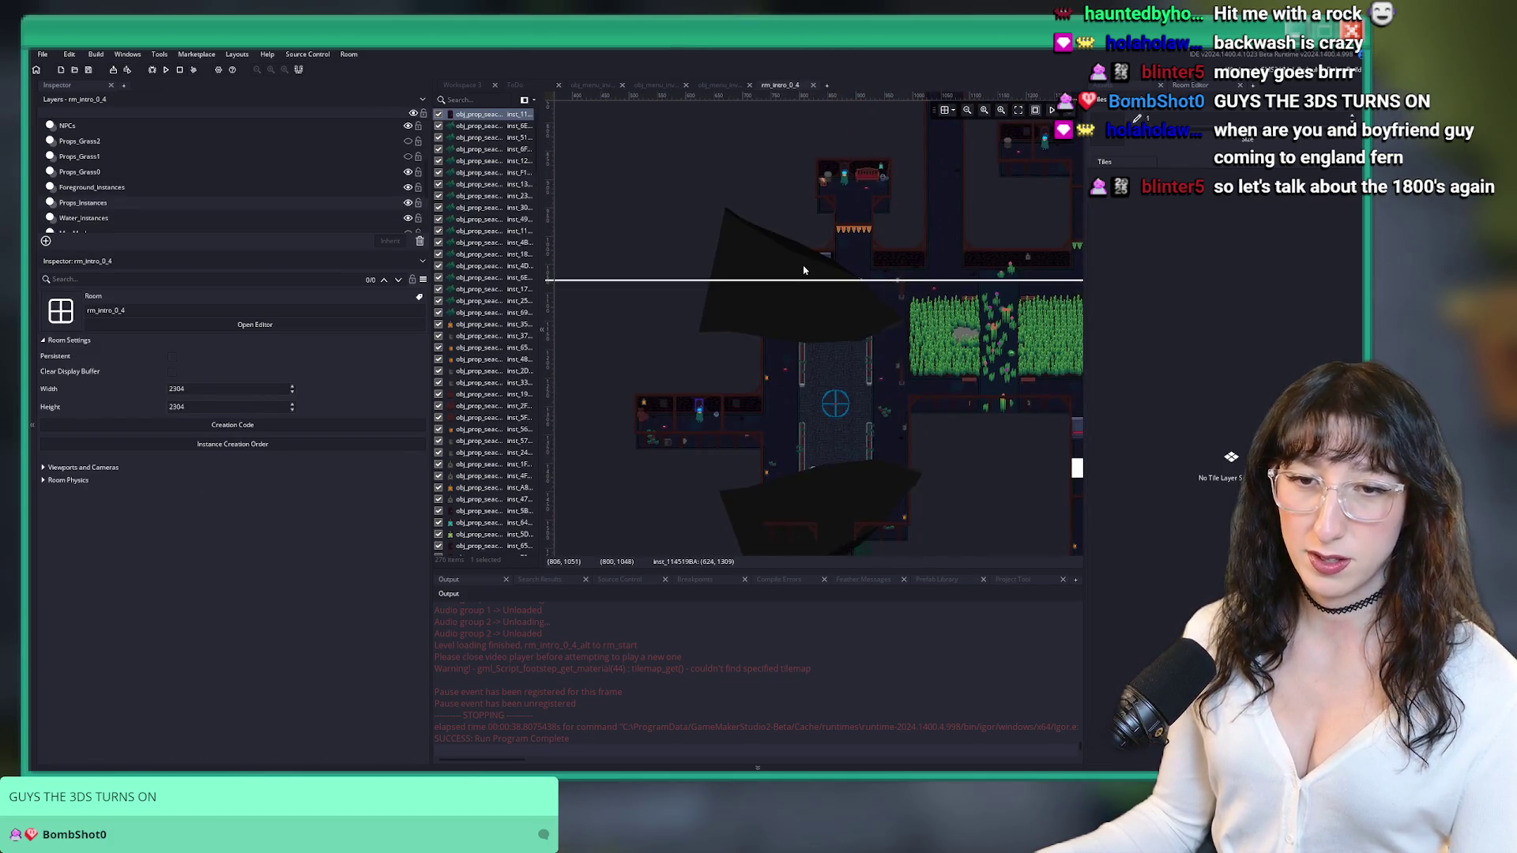
scroll(802, 322, "right", 3)
scroll(898, 307, "up", 2)
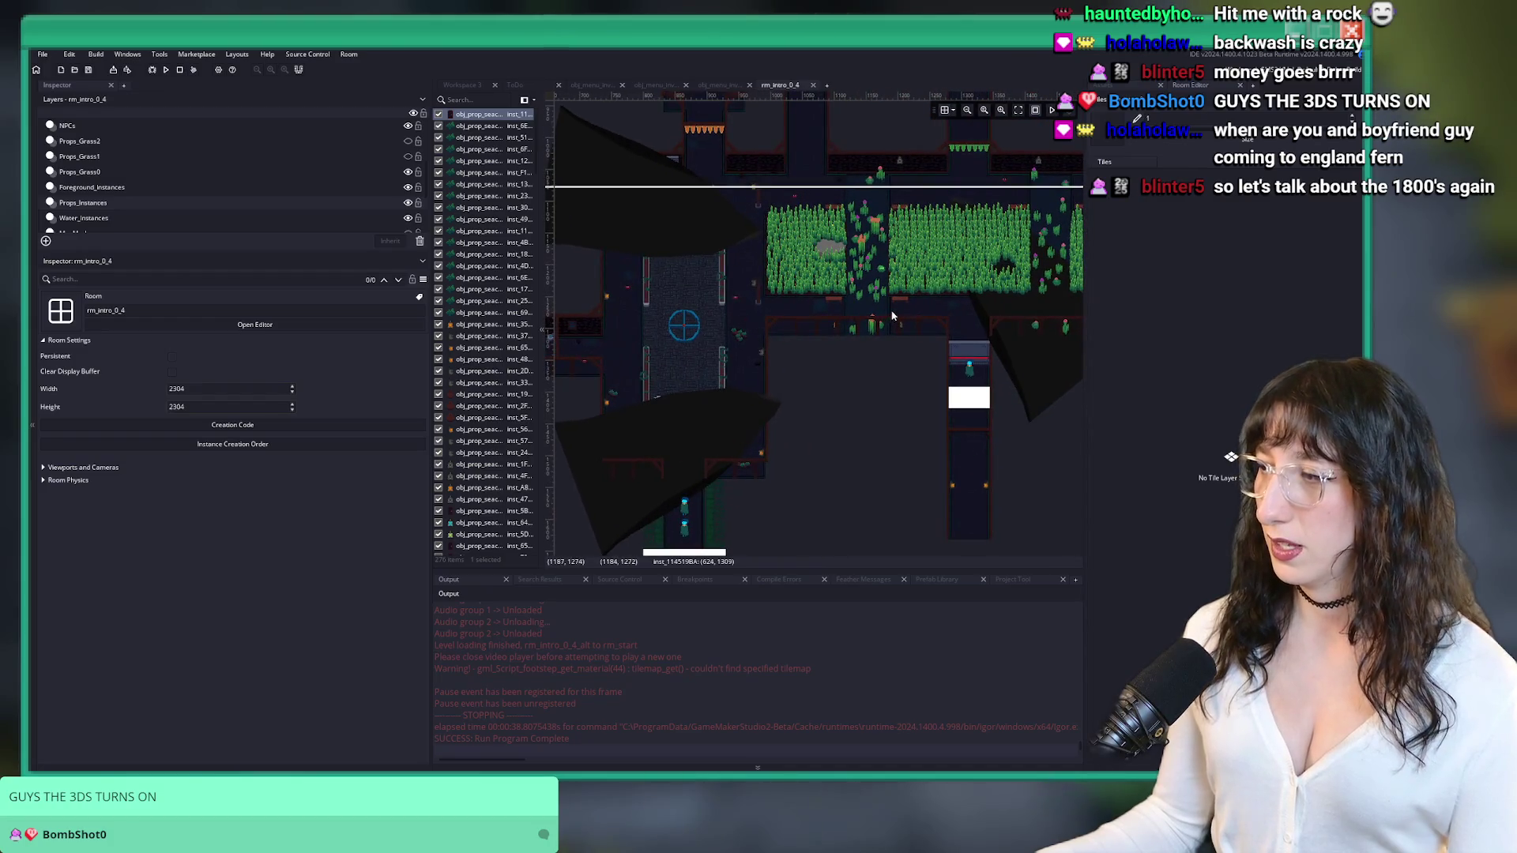
scroll(974, 230, "right", 2)
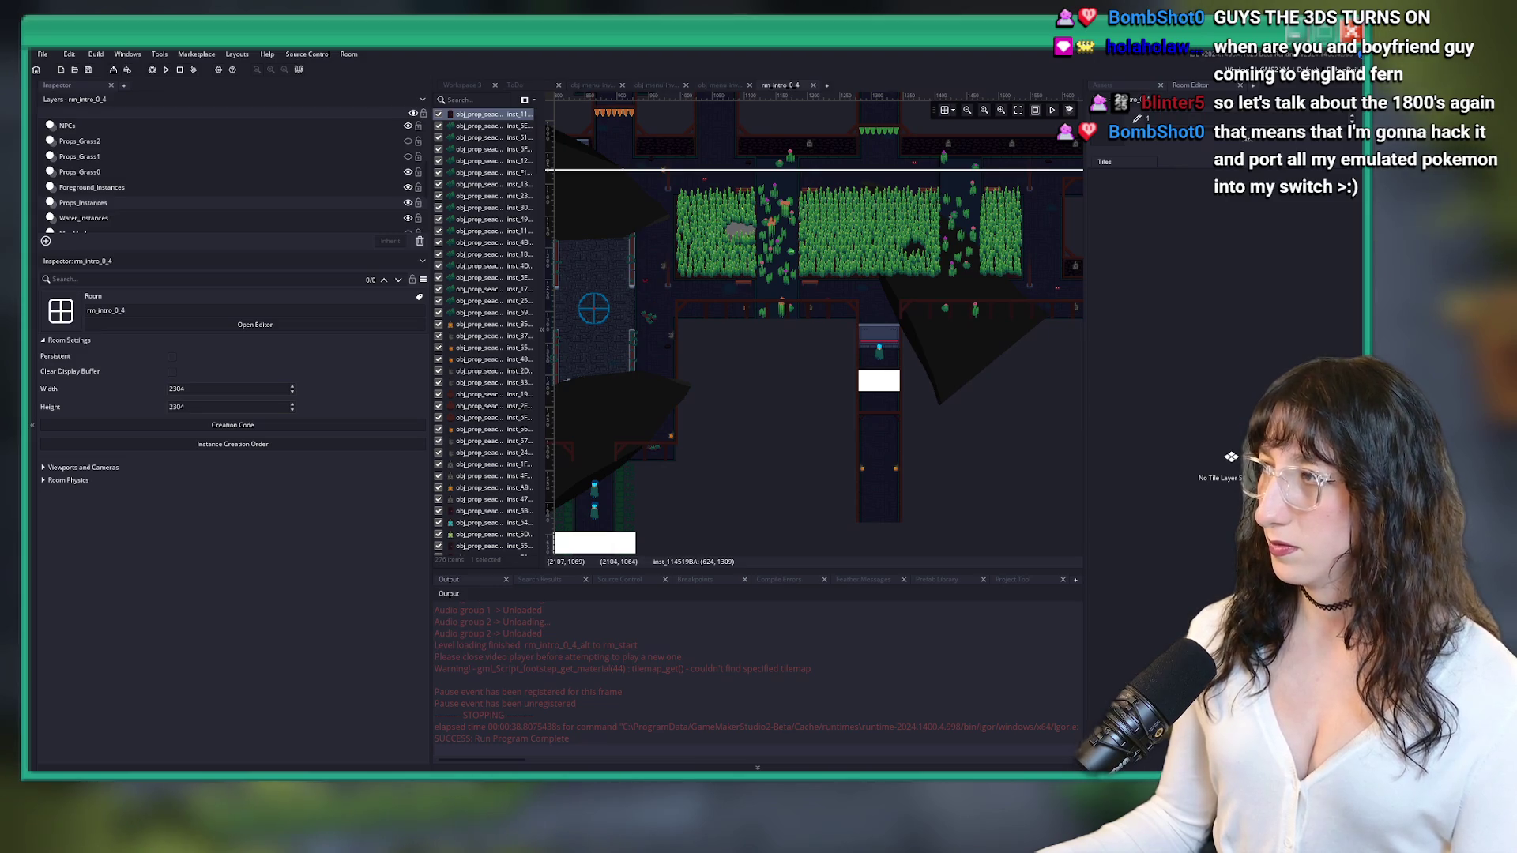
scroll(775, 213, "up", 3)
scroll(775, 213, "left", 2)
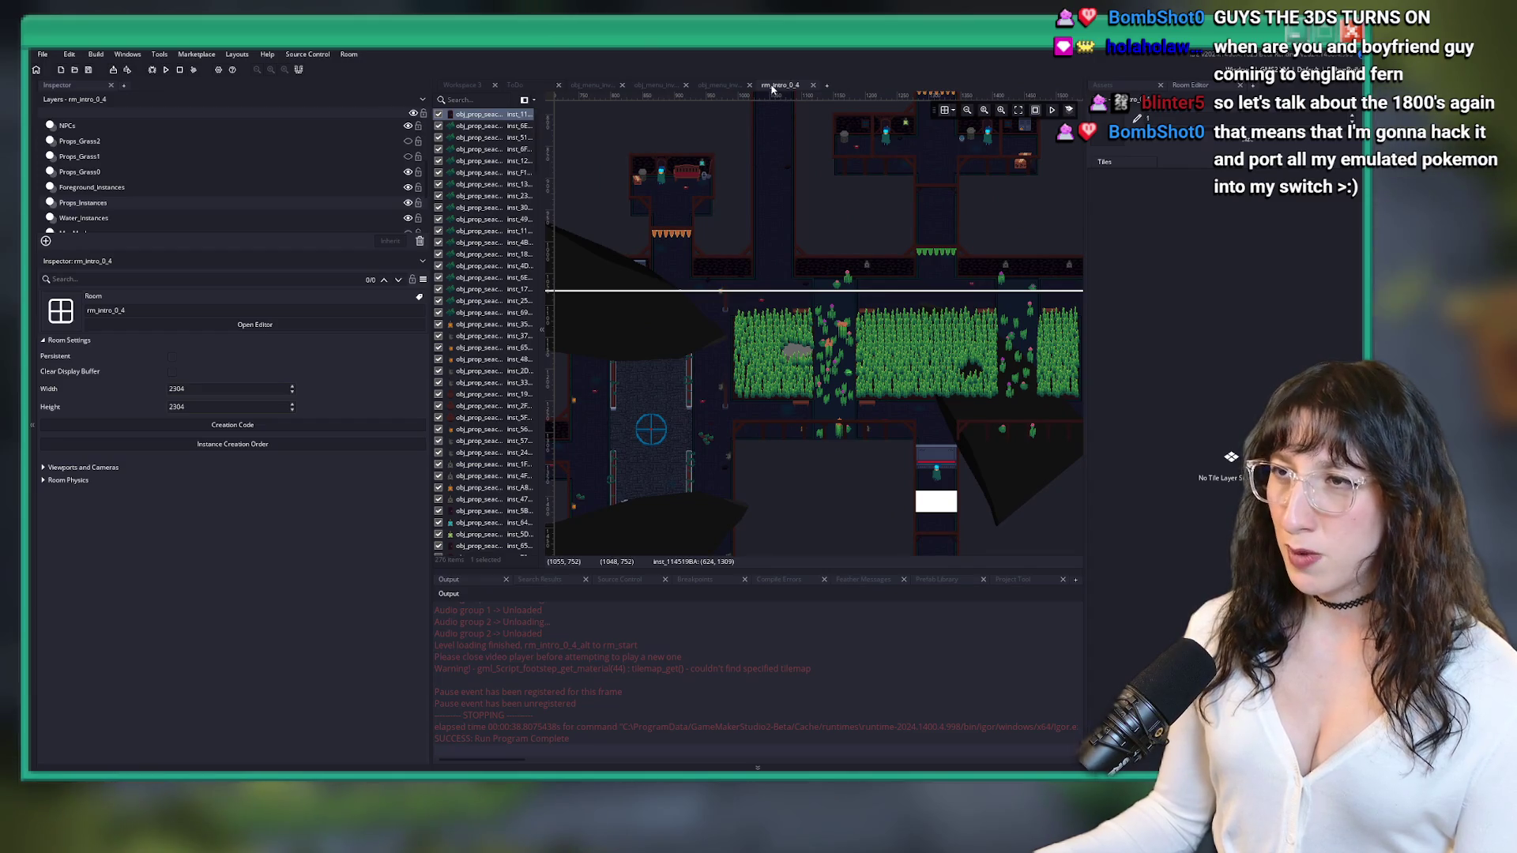
left_click(813, 85)
scroll(790, 162, "down", 3, "ctrl")
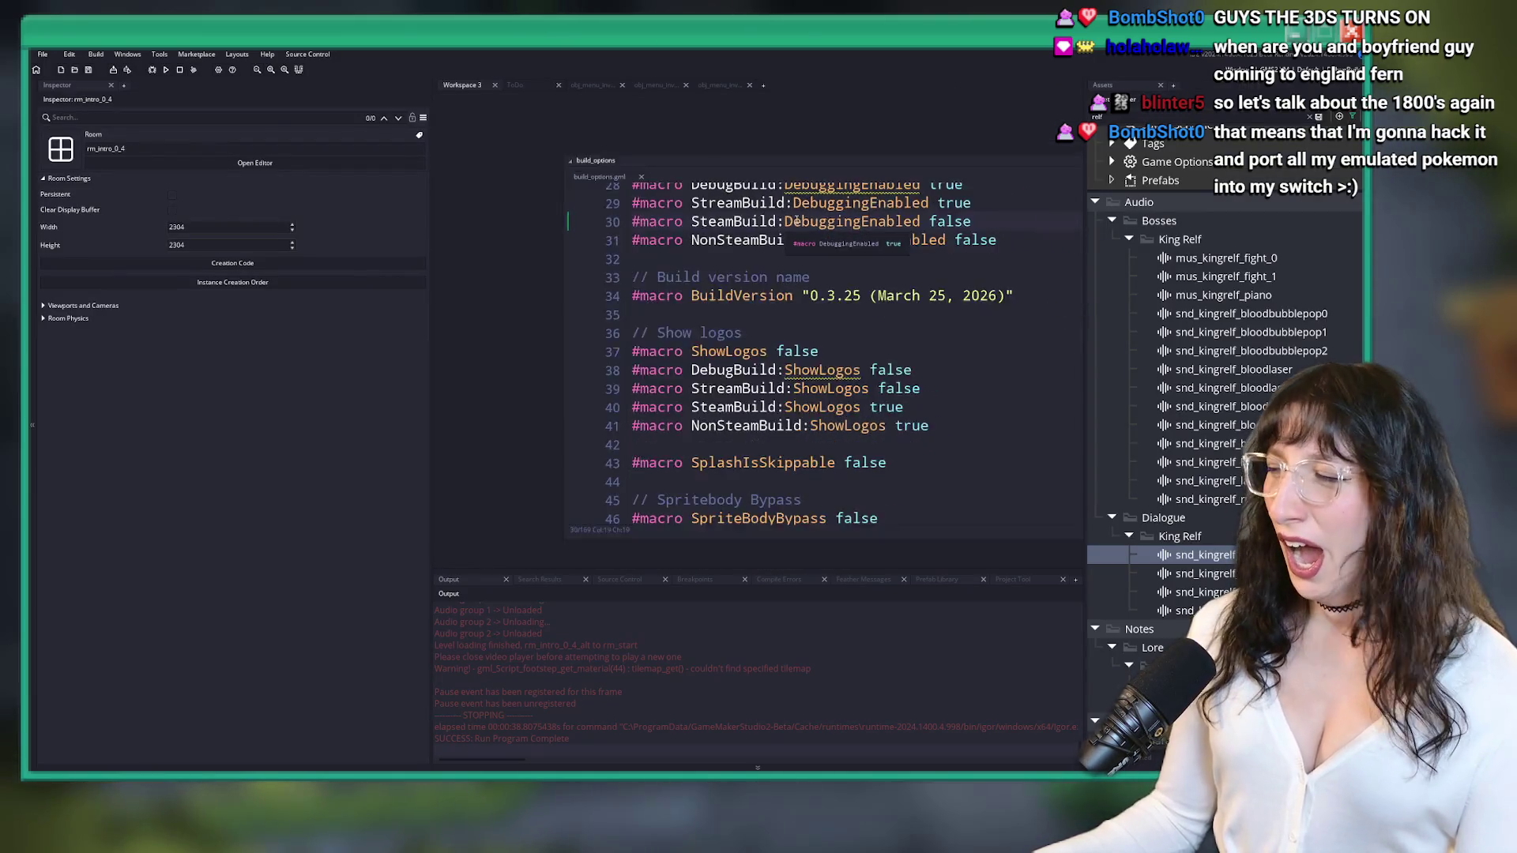
scroll(800, 217, "up", 2)
scroll(801, 218, "down", 2)
scroll(800, 217, "up", 3)
scroll(774, 273, "right", 2)
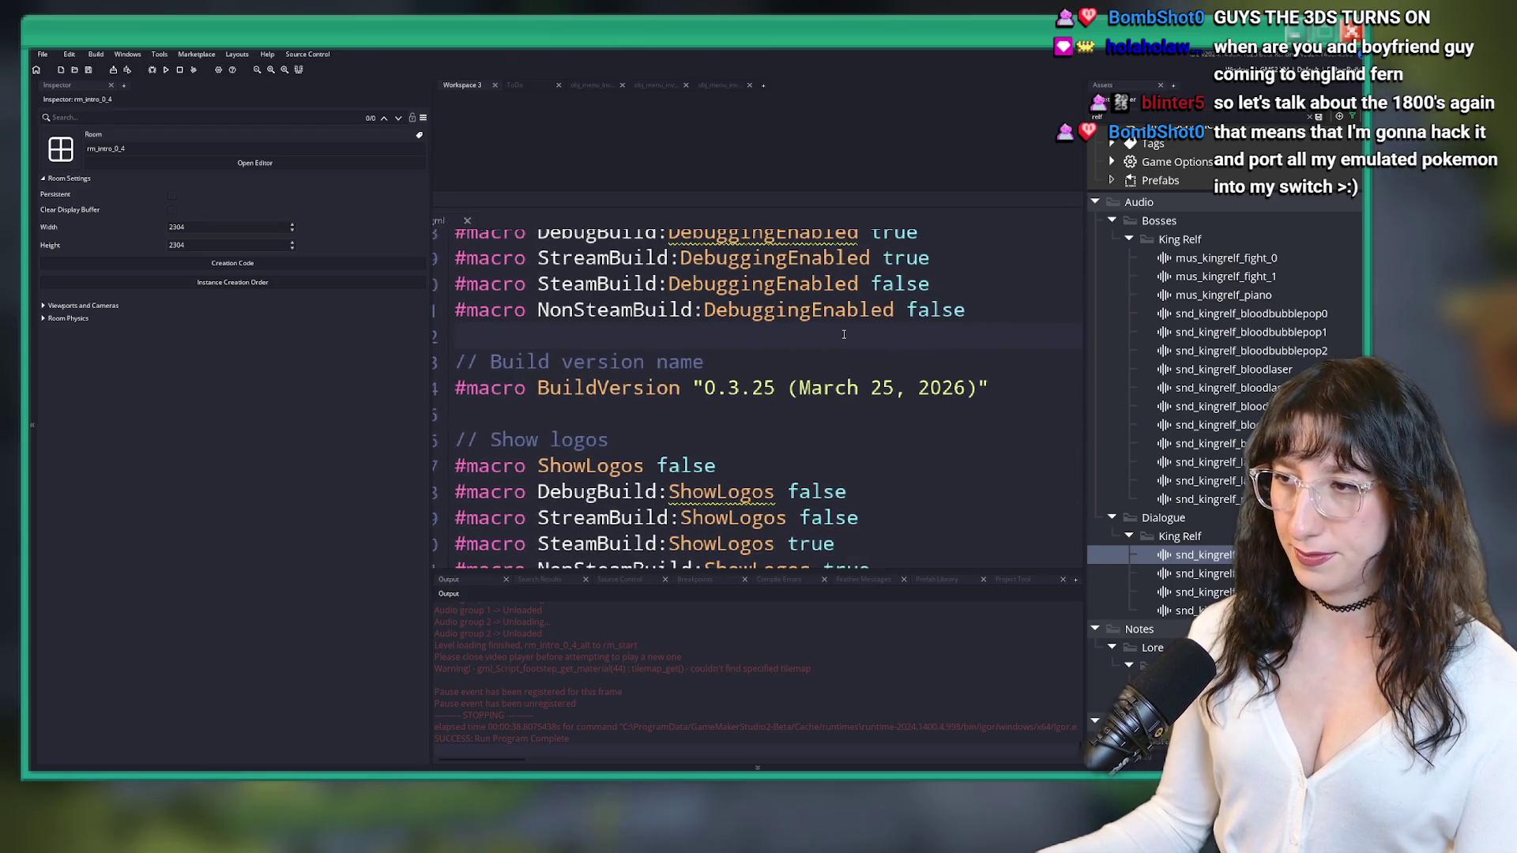
scroll(744, 276, "down", 2)
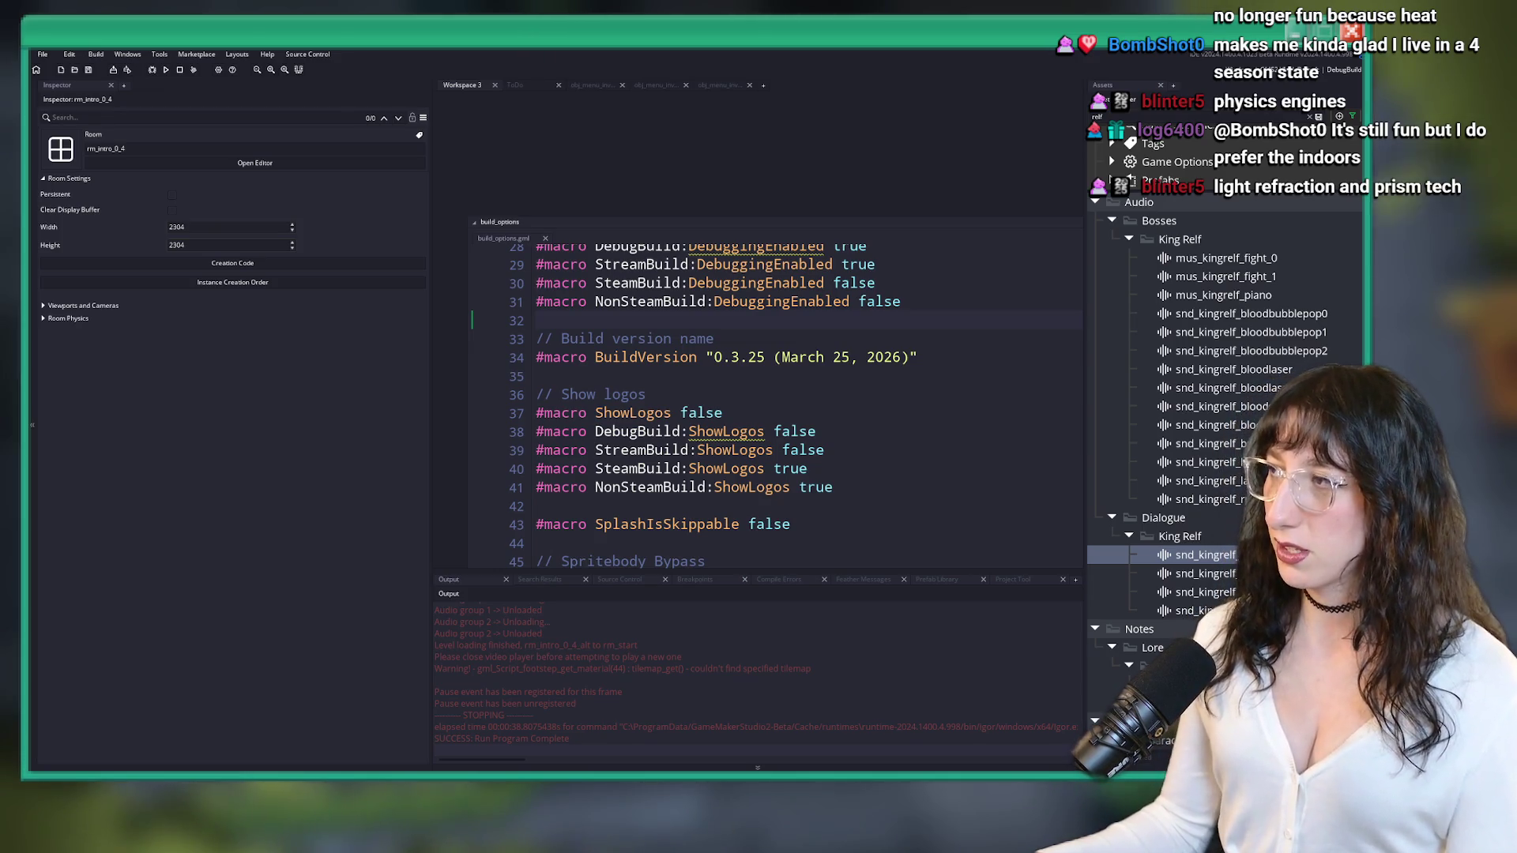
scroll(919, 343, "up", 1)
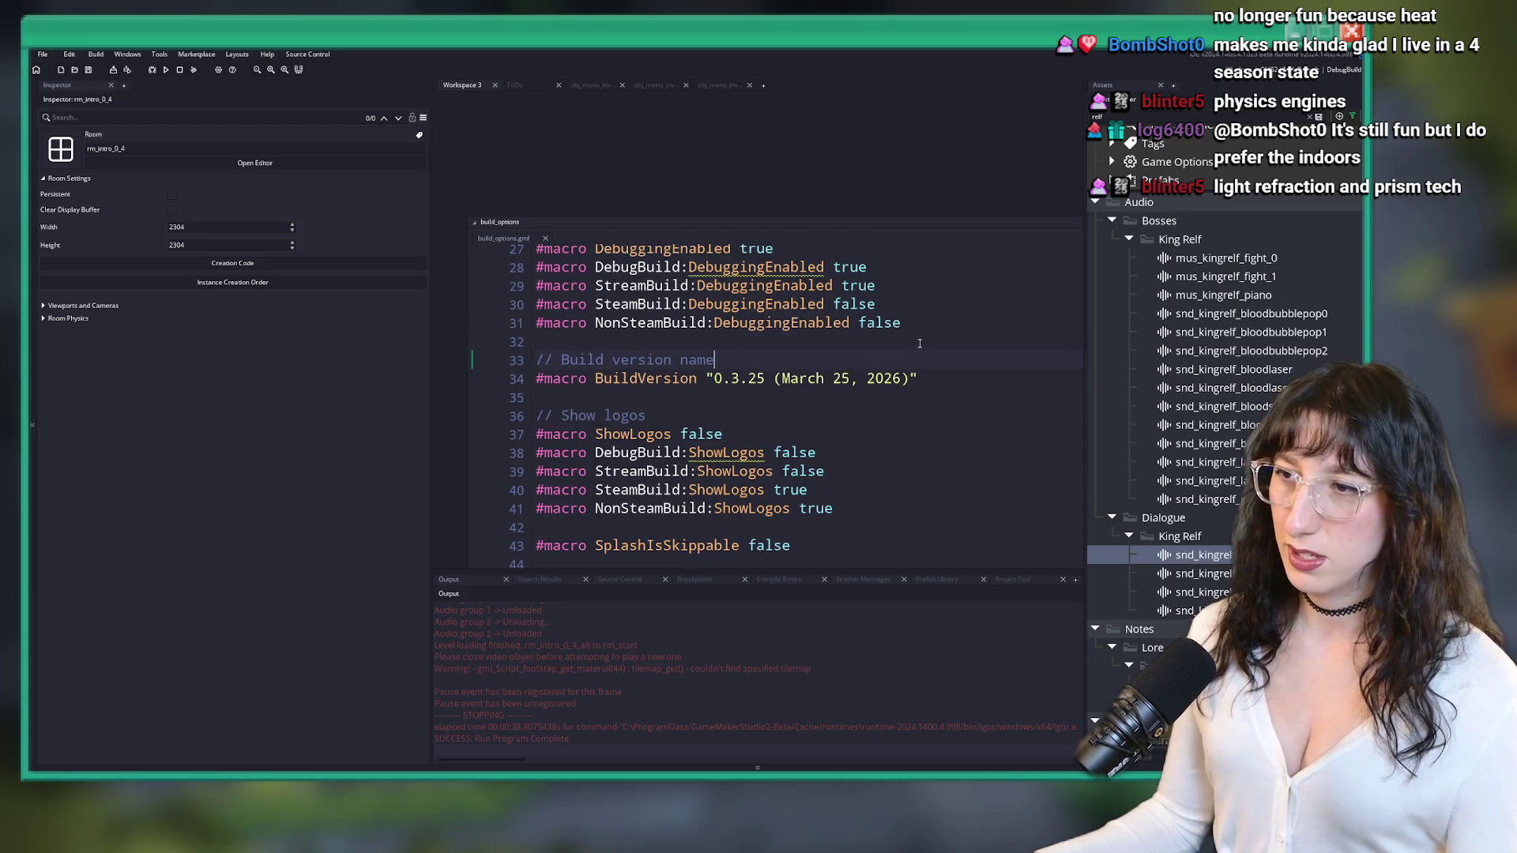
- Edit the BuildVersion date so it reads "0.3.25 (March 29, 2026)"
key("Left")
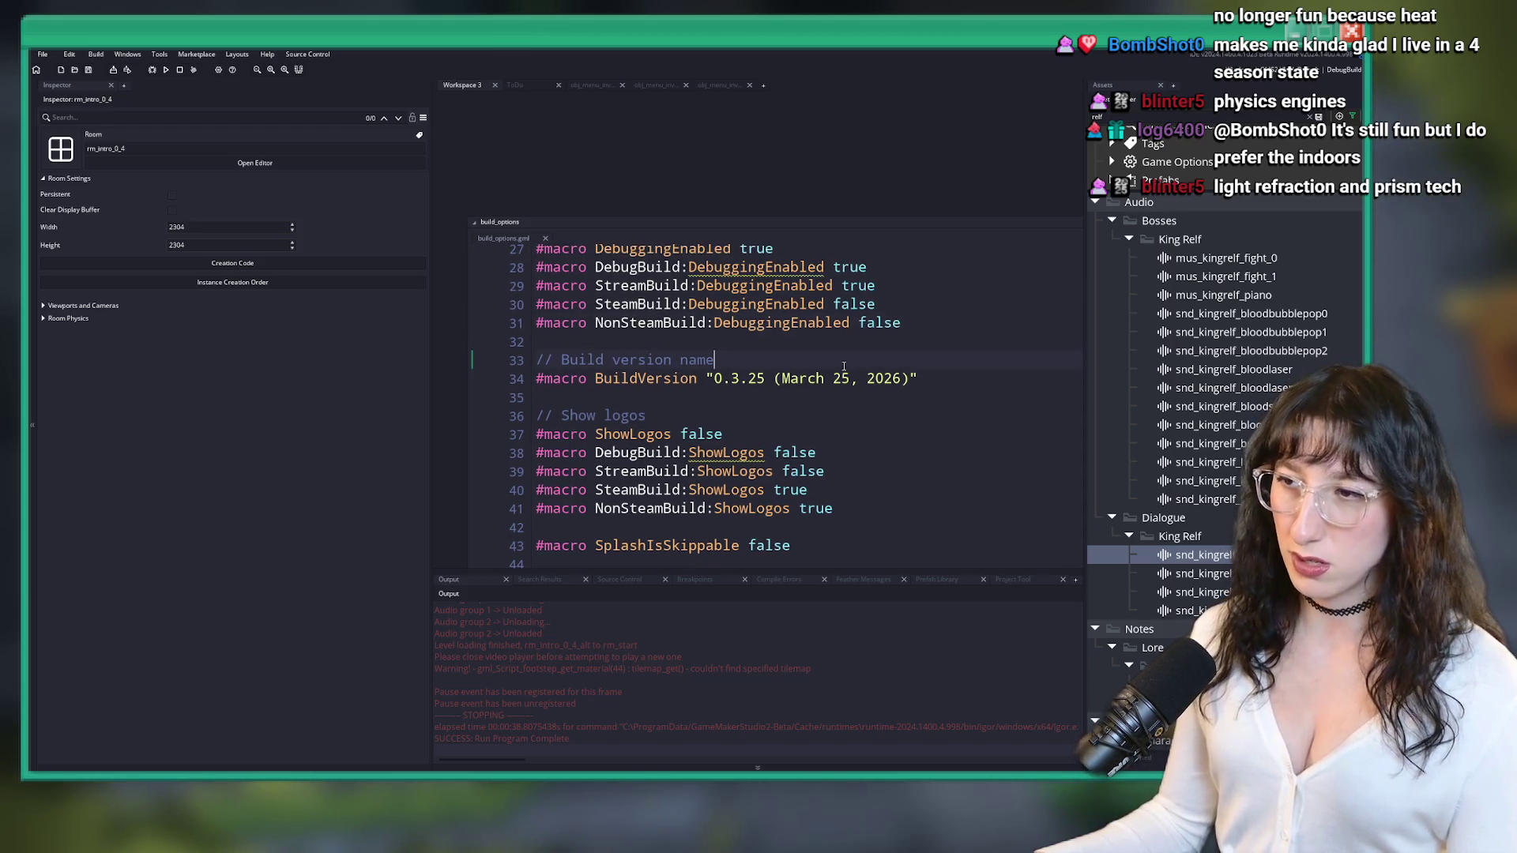
key("Down")
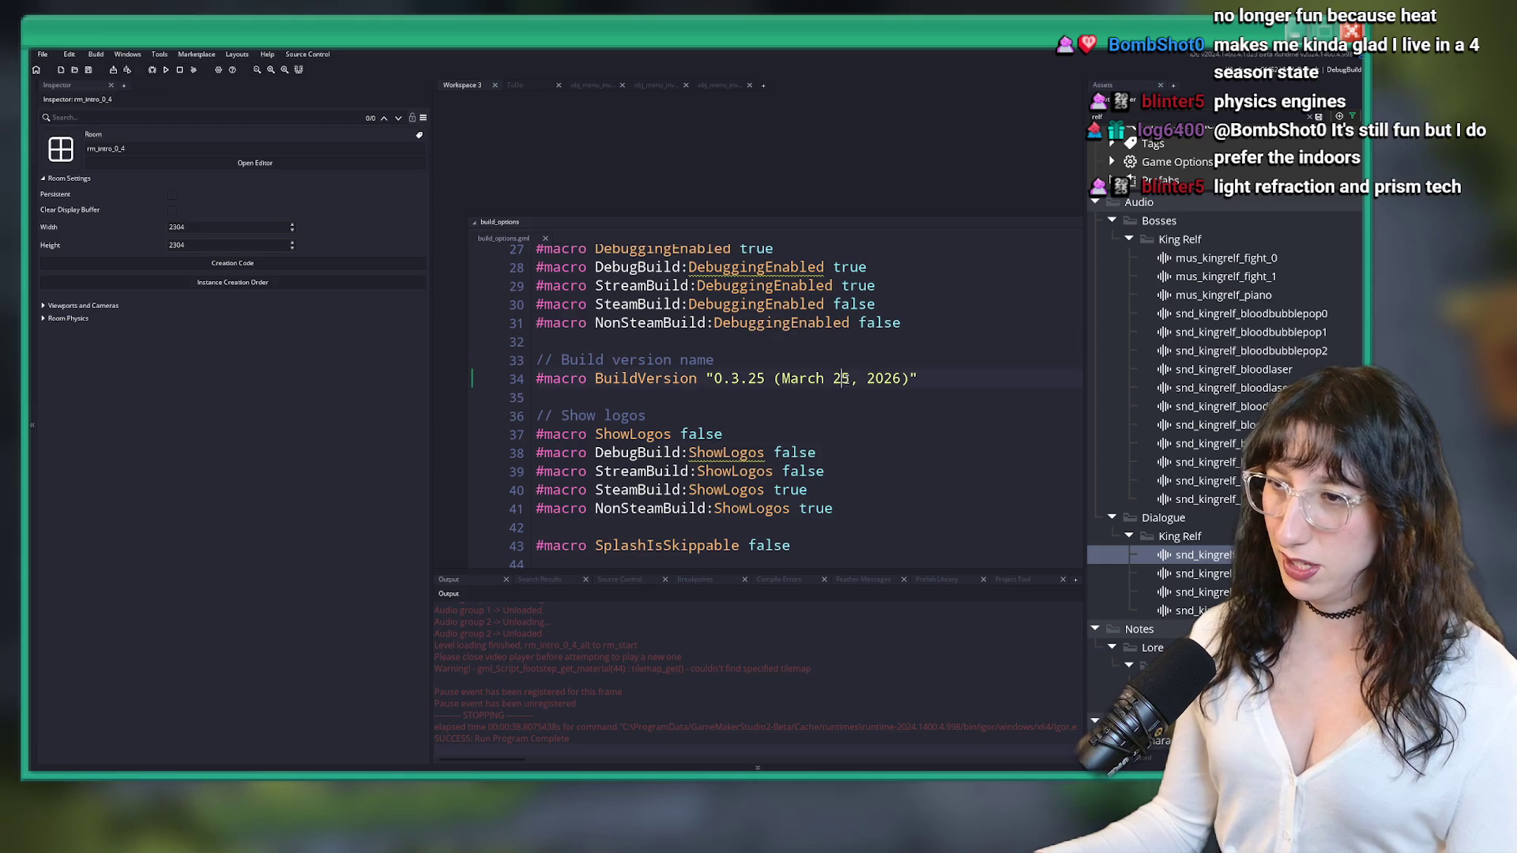
left_click(842, 379)
type("9")
key("BackSpace")
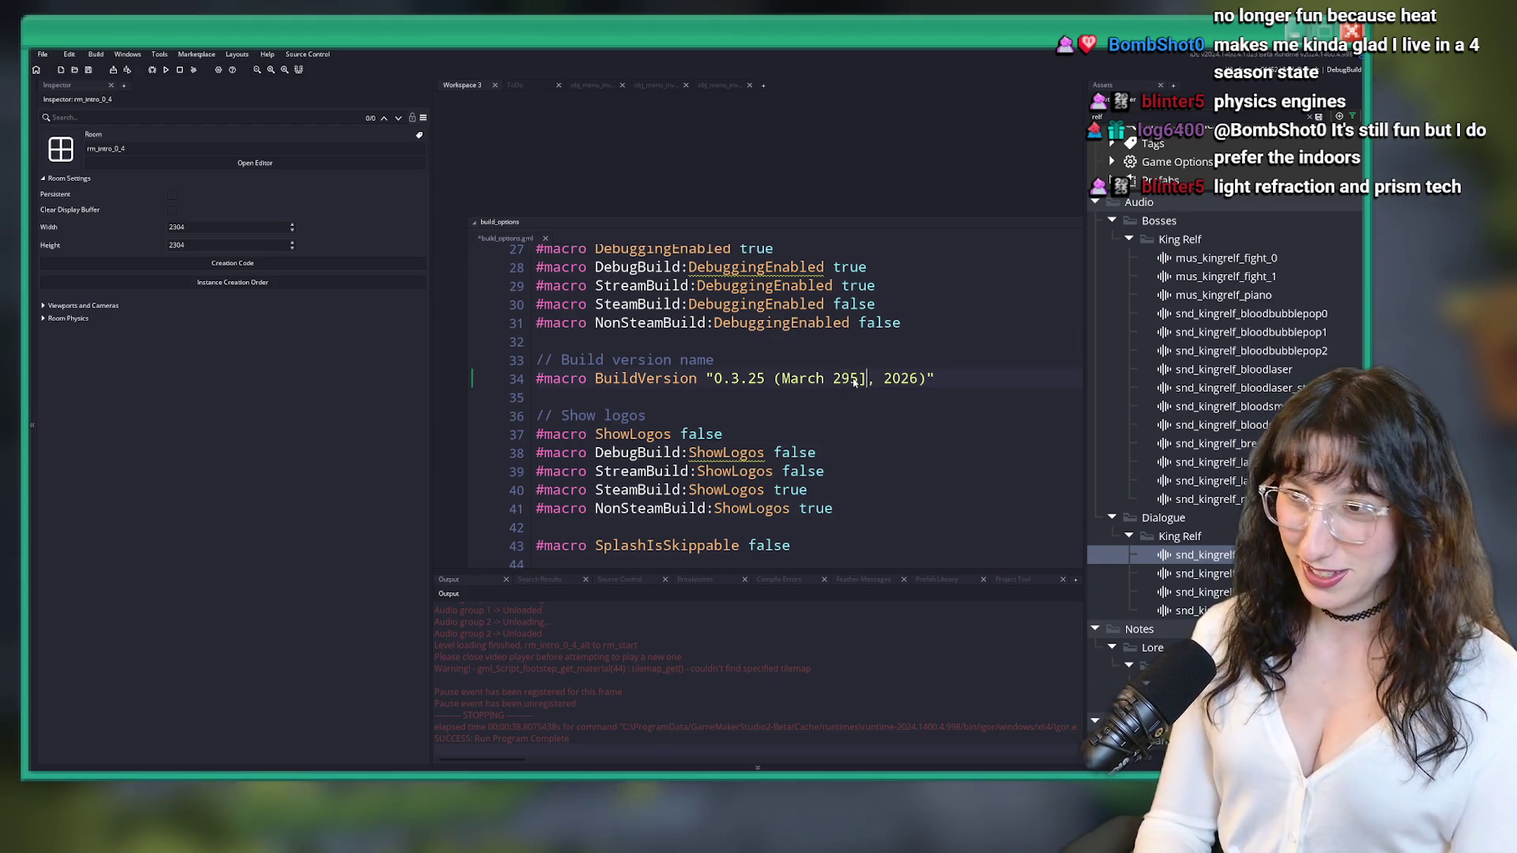
- Collapse the build_options script window
scroll(853, 382, "up", 1)
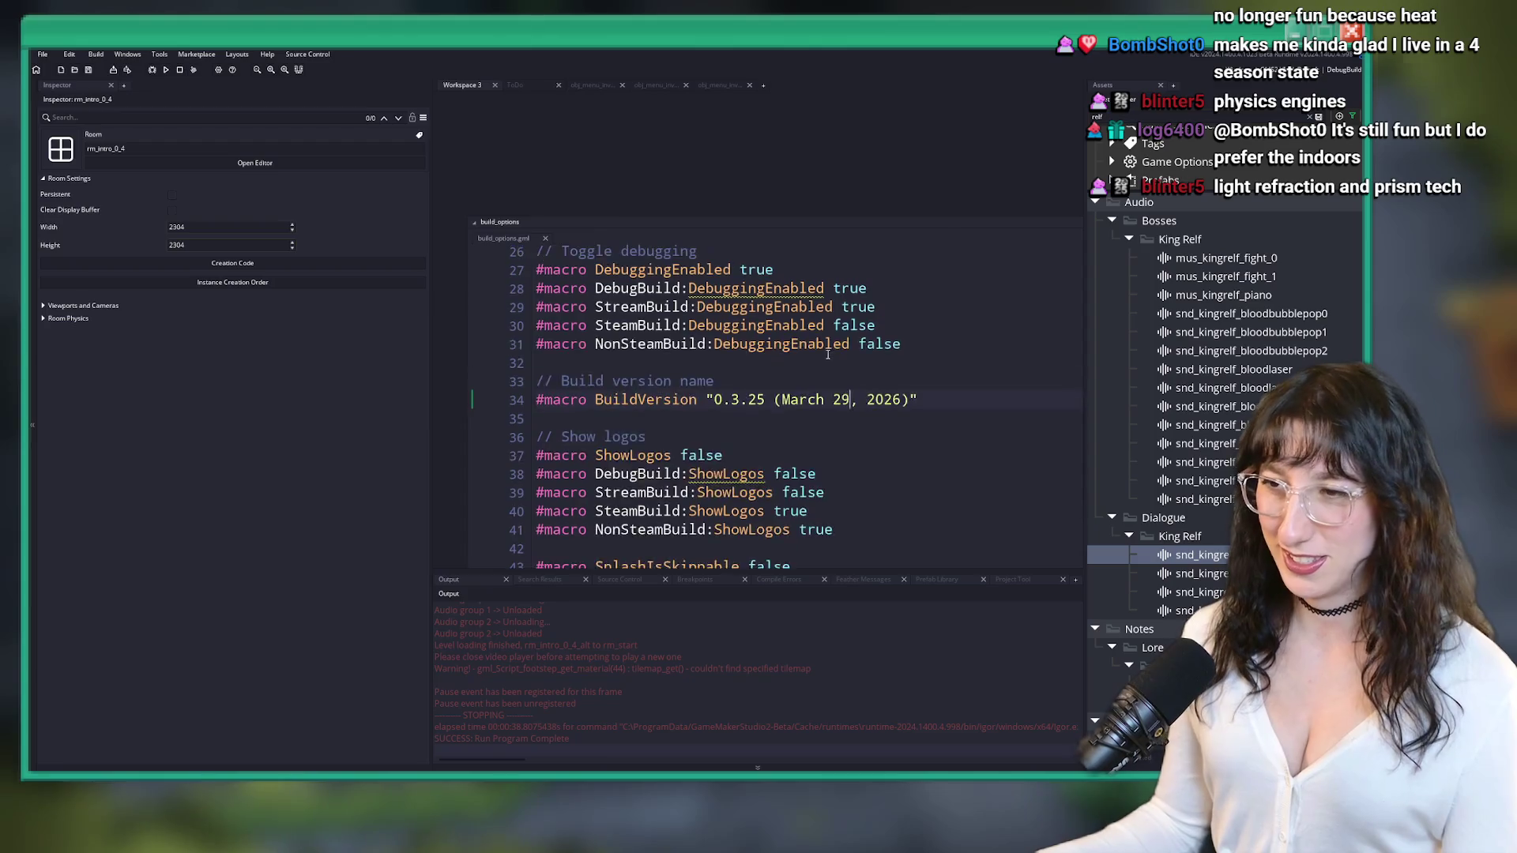
left_click_drag(545, 222, 688, 291)
double_click(679, 291)
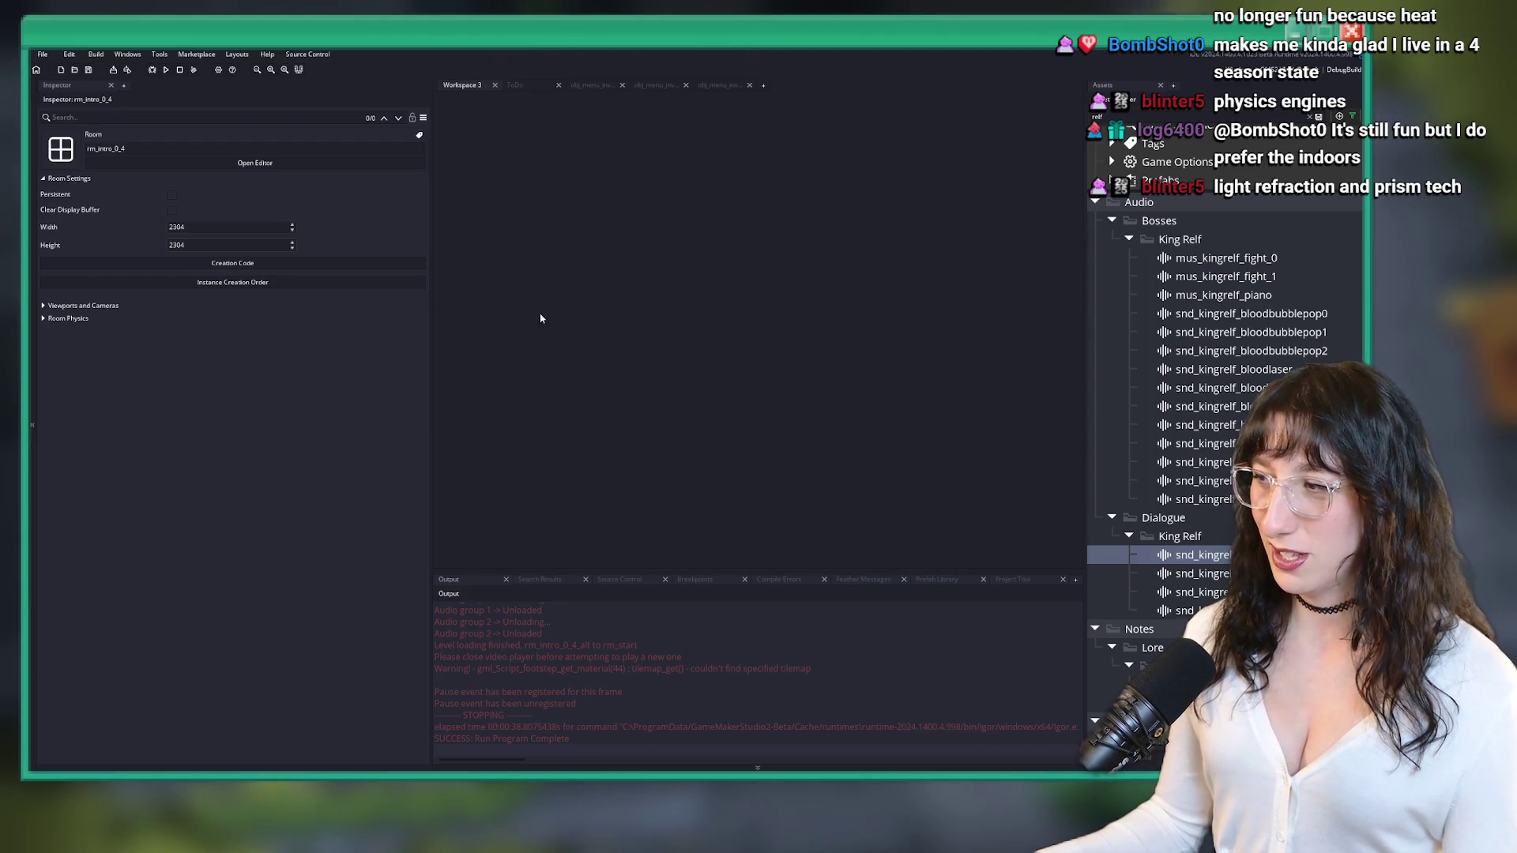
- Close the three obj_menu_inventory code tabs
left_click(722, 86)
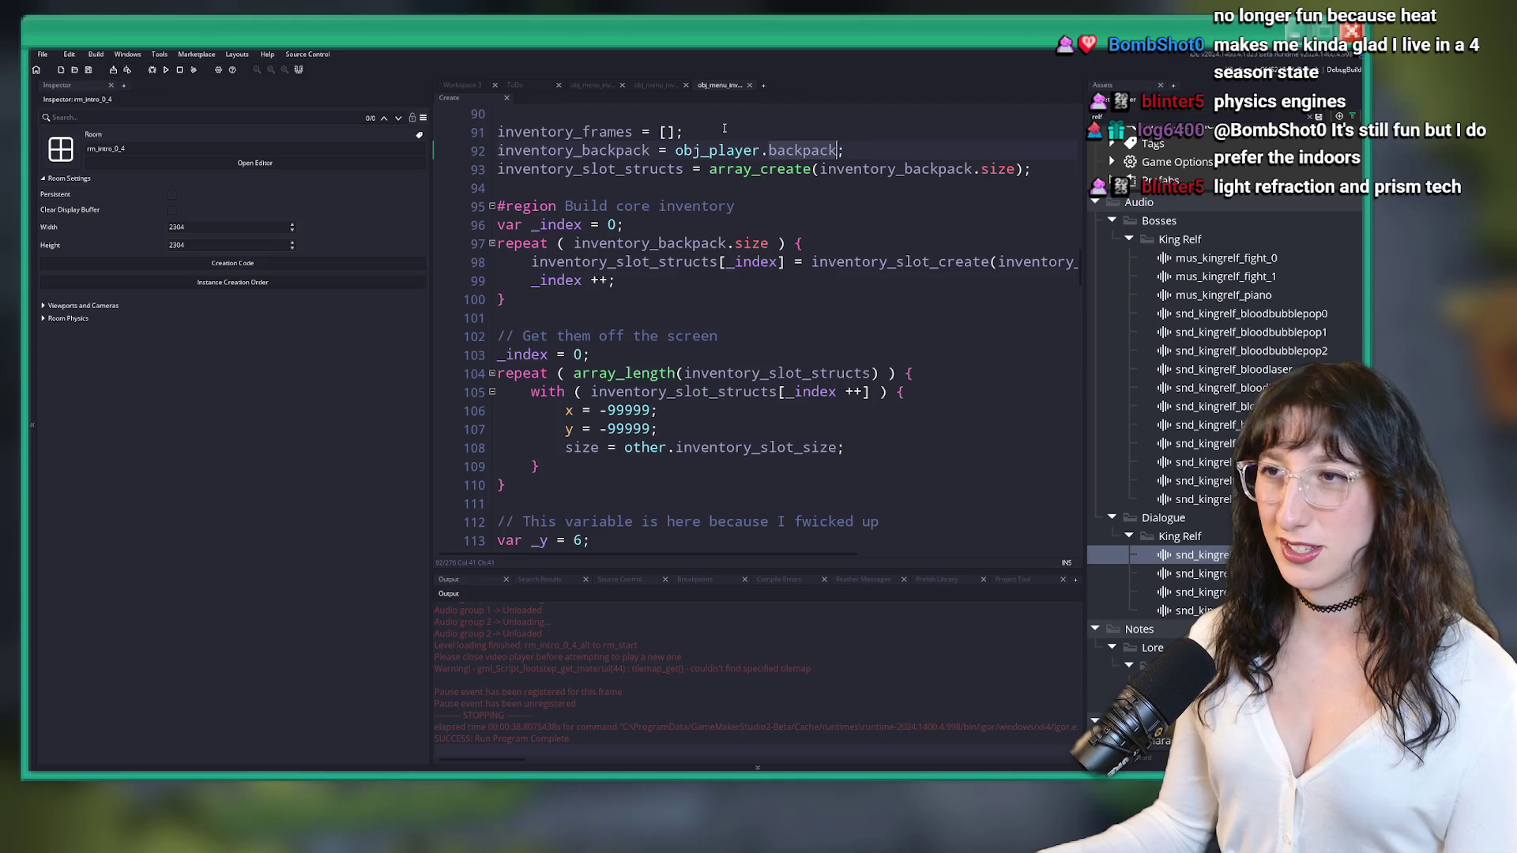
left_click(749, 84)
left_click(686, 84)
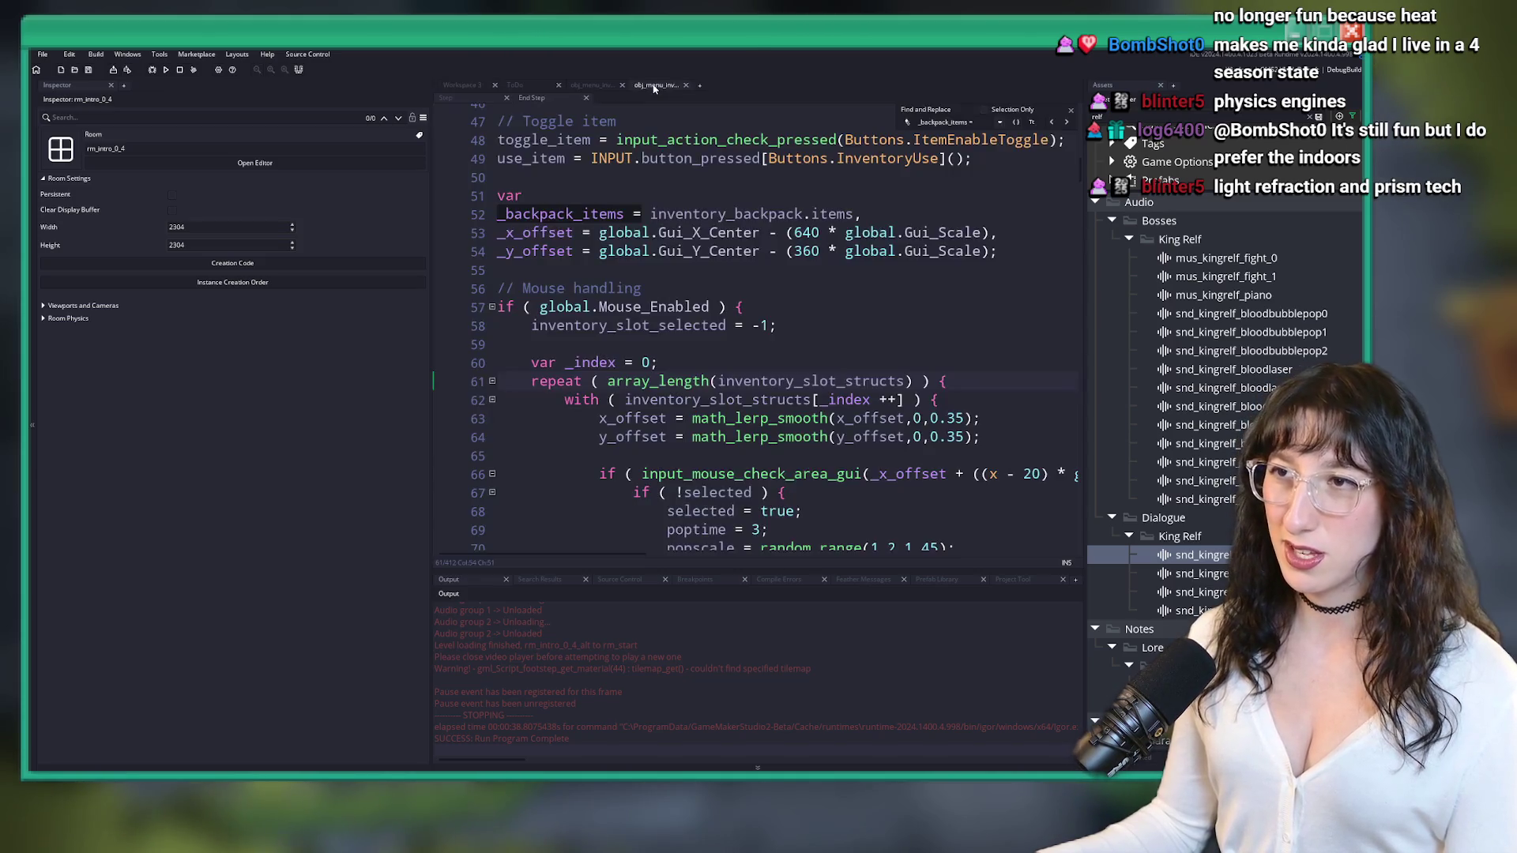
left_click(622, 85)
- Check the ToDo list, return to Workspace 3, then dismiss the Ctrl+T resource search
left_click(519, 84)
left_click(462, 84)
key("ctrl+t")
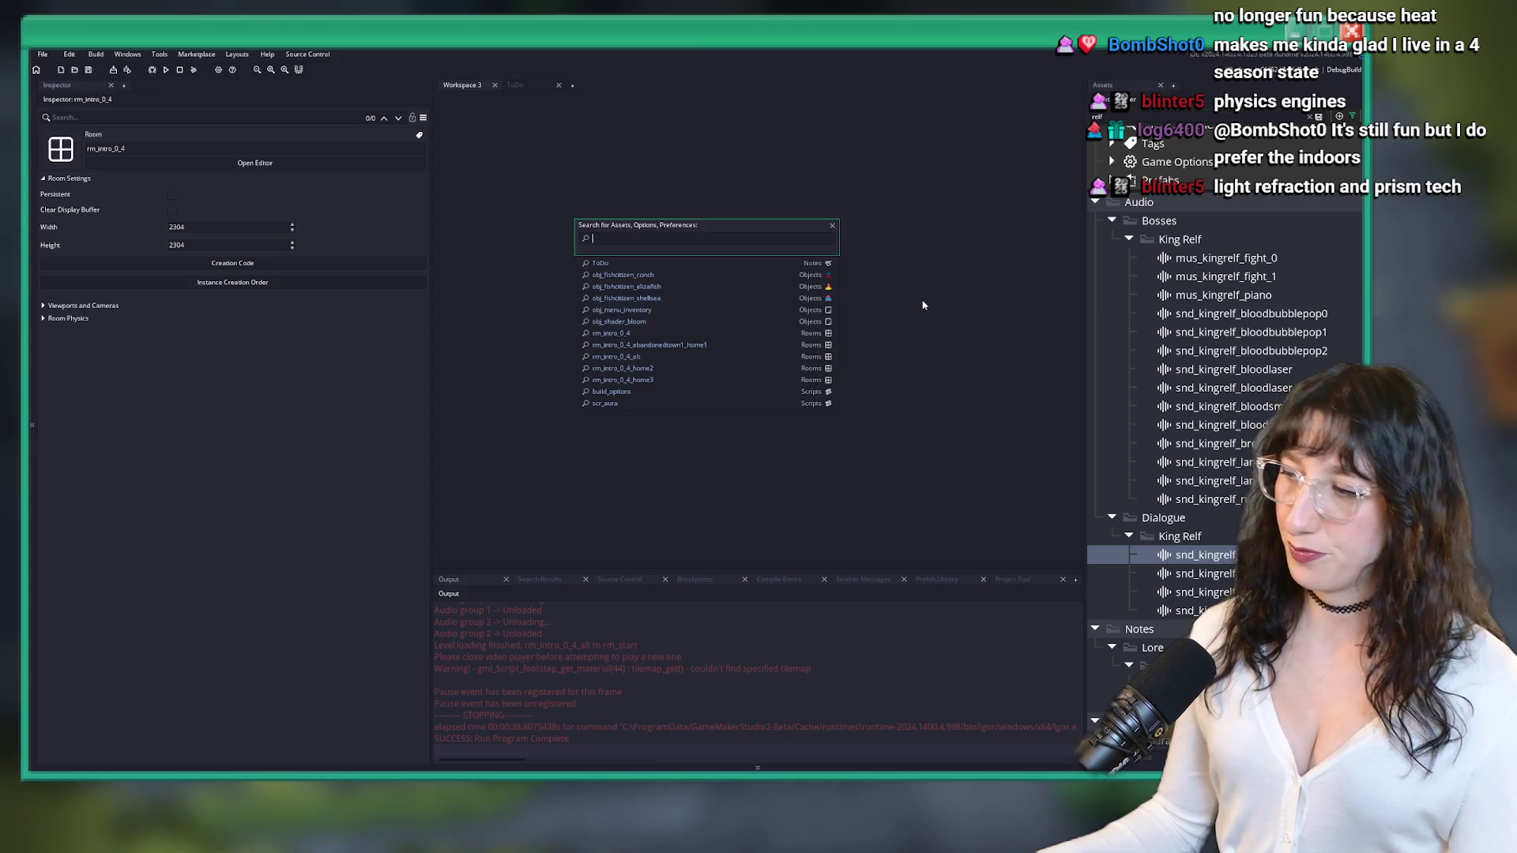
key("Escape")
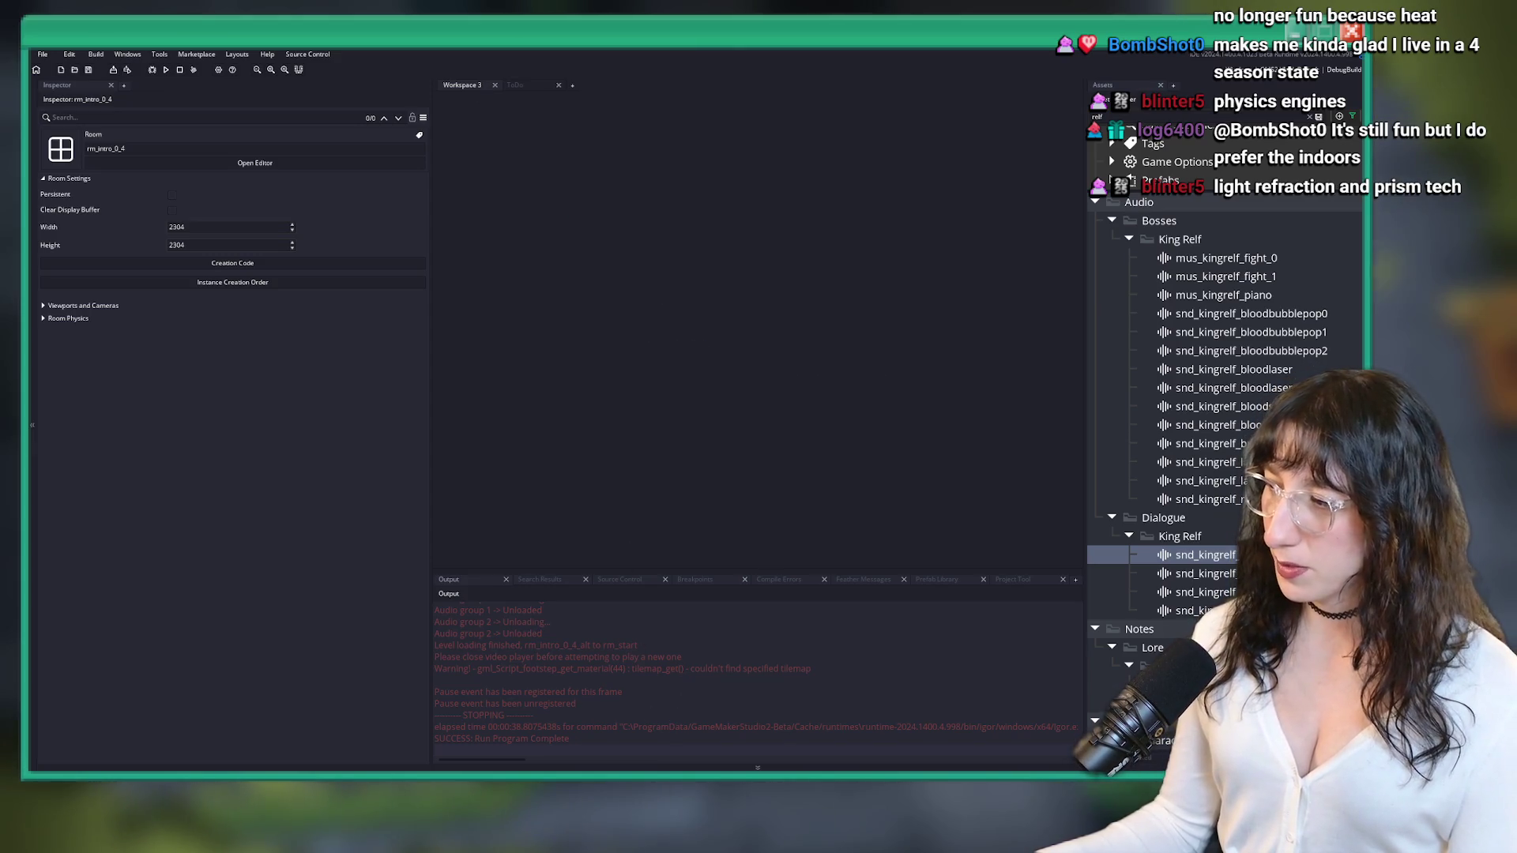